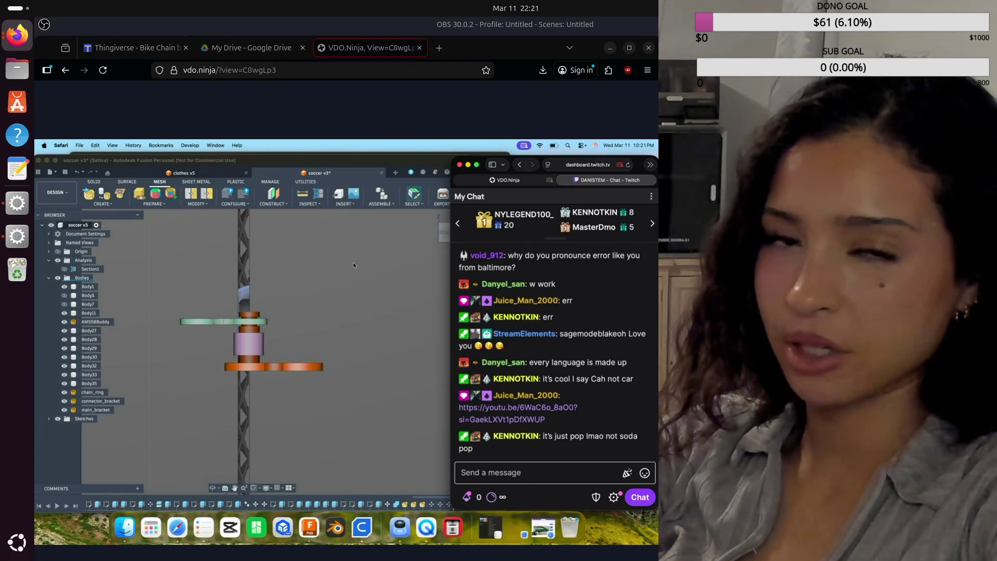
# Open the YouTube link pasted from chat in a new browser tab
pyautogui.click(439, 47)
pyautogui.hotkey('ctrl', 'v')
pyautogui.press('Return')
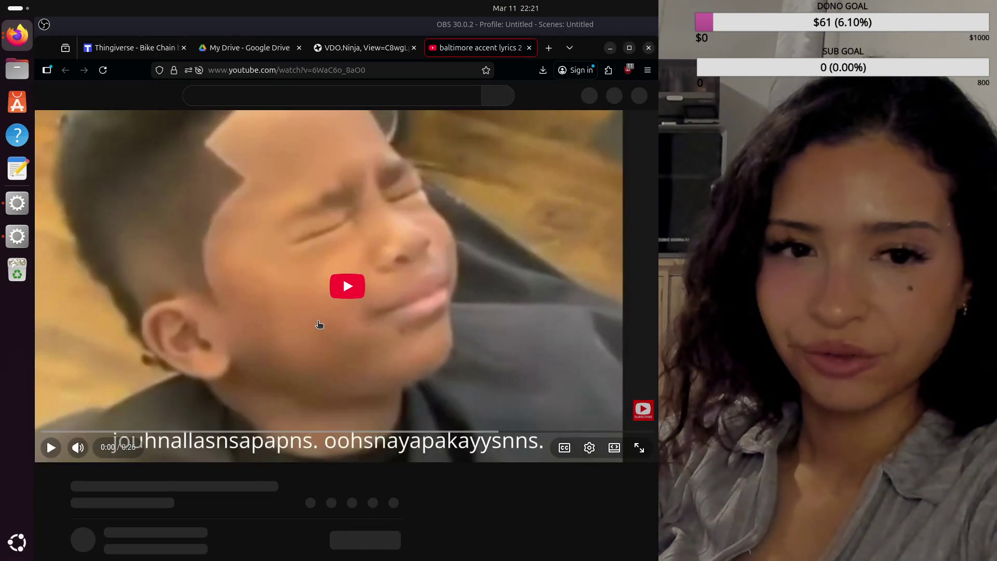
# Play the video with captions on and scrub it back to 0:00 to rewatch
pyautogui.click(319, 324)
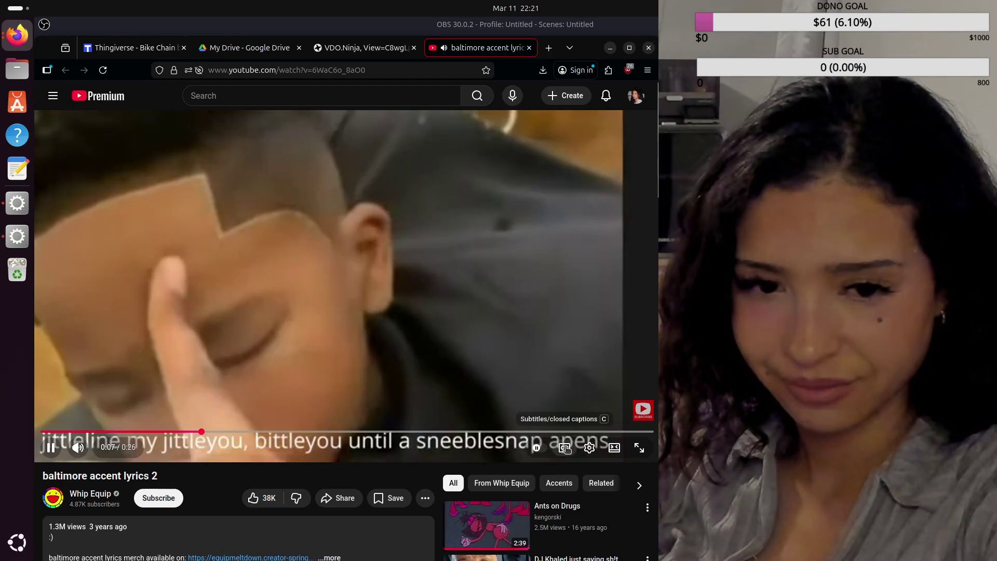
pyautogui.click(564, 449)
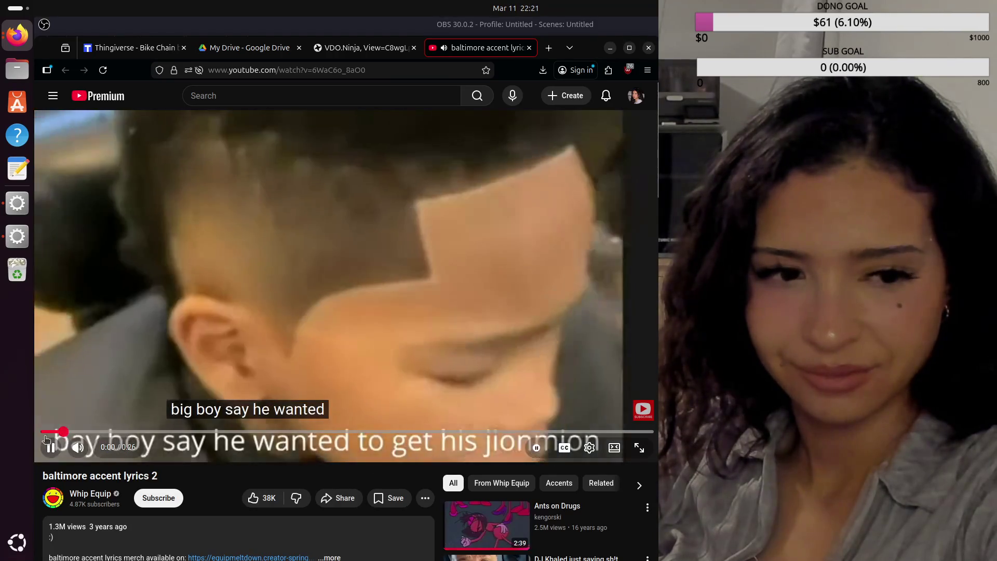
pyautogui.moveTo(105, 431); pyautogui.dragTo(3, 443)
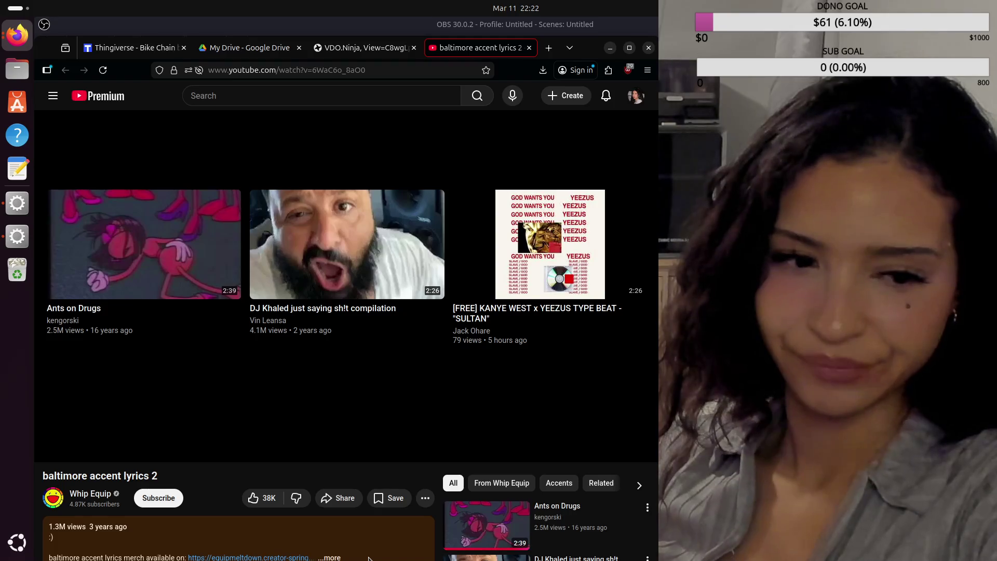
pyautogui.scroll(-3, 348, 407)
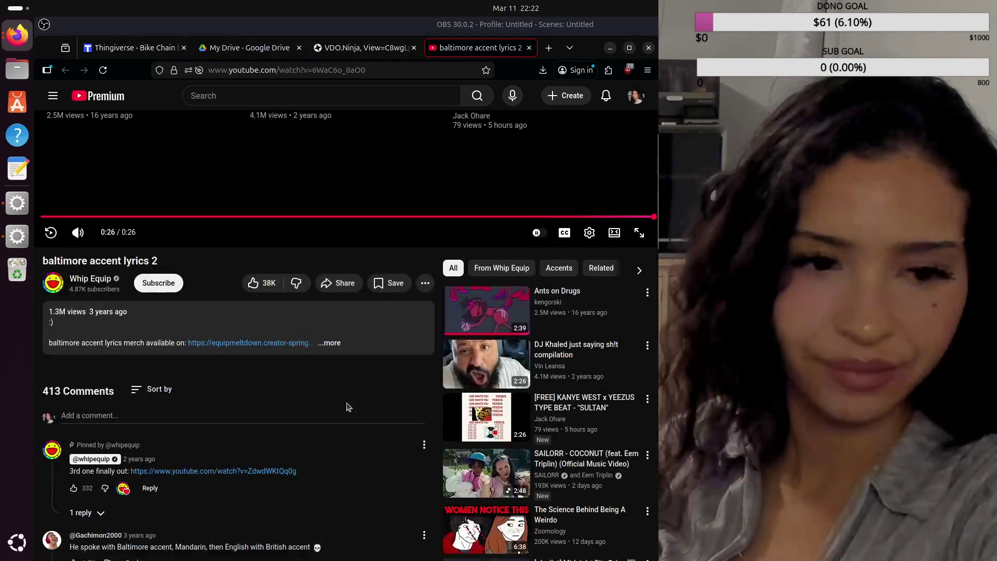
pyautogui.scroll(-1, 257, 407)
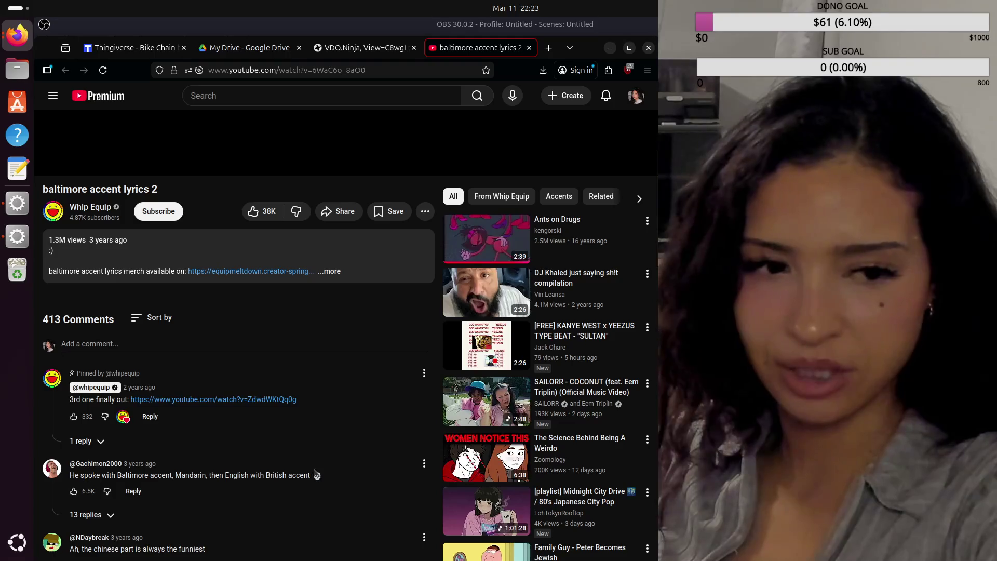
pyautogui.scroll(-2, 315, 469)
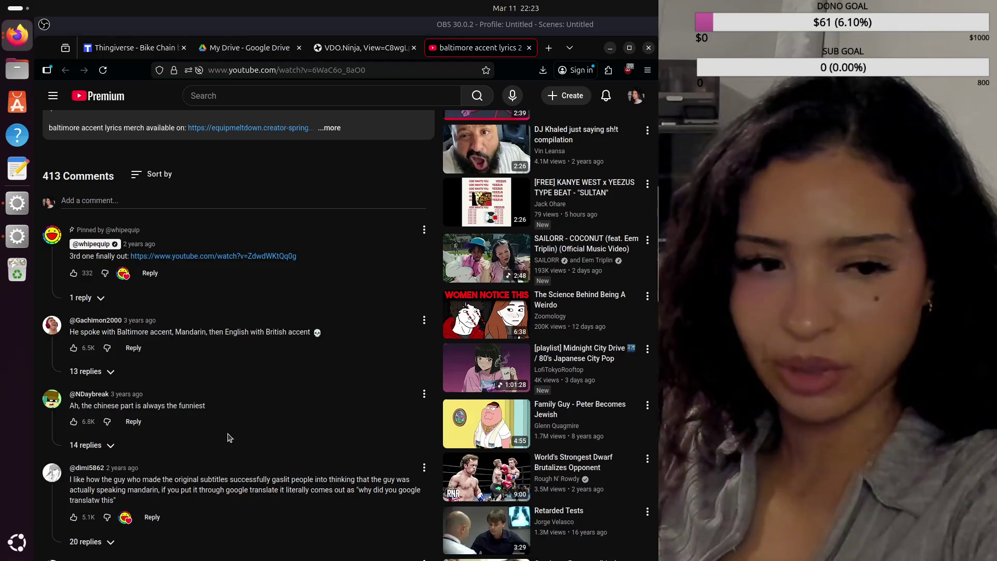
pyautogui.scroll(-1, 228, 438)
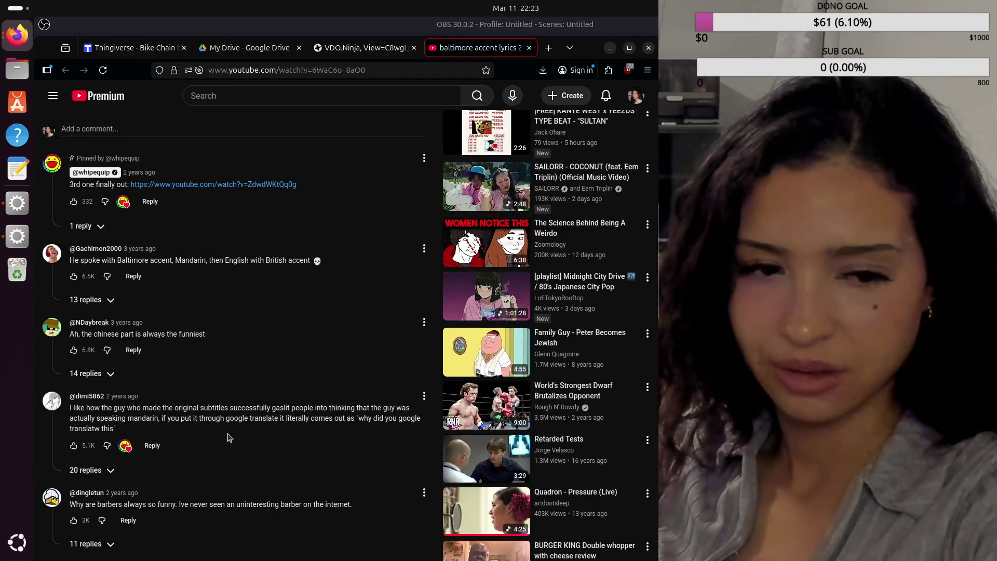
pyautogui.scroll(-3, 229, 438)
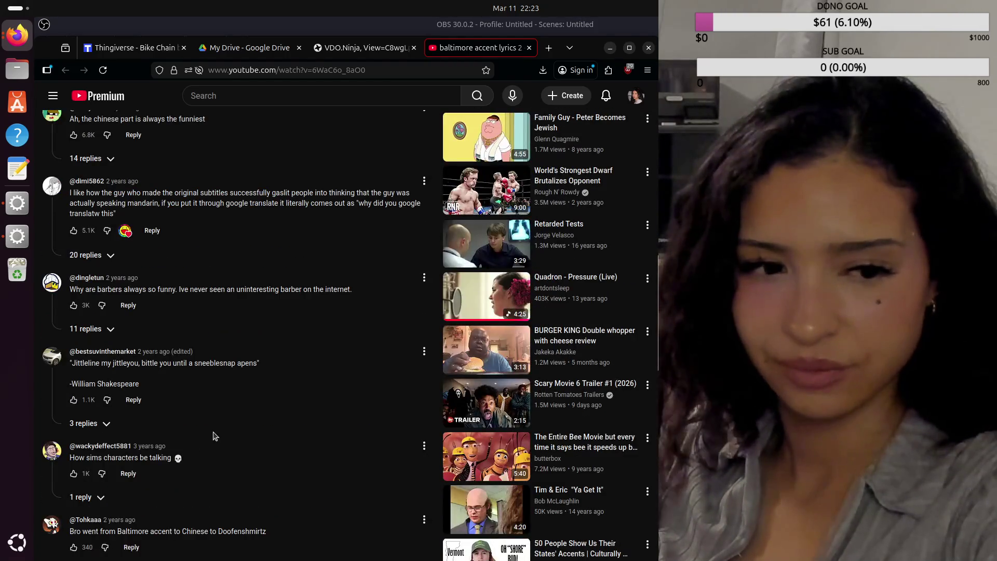
pyautogui.scroll(3, 294, 357)
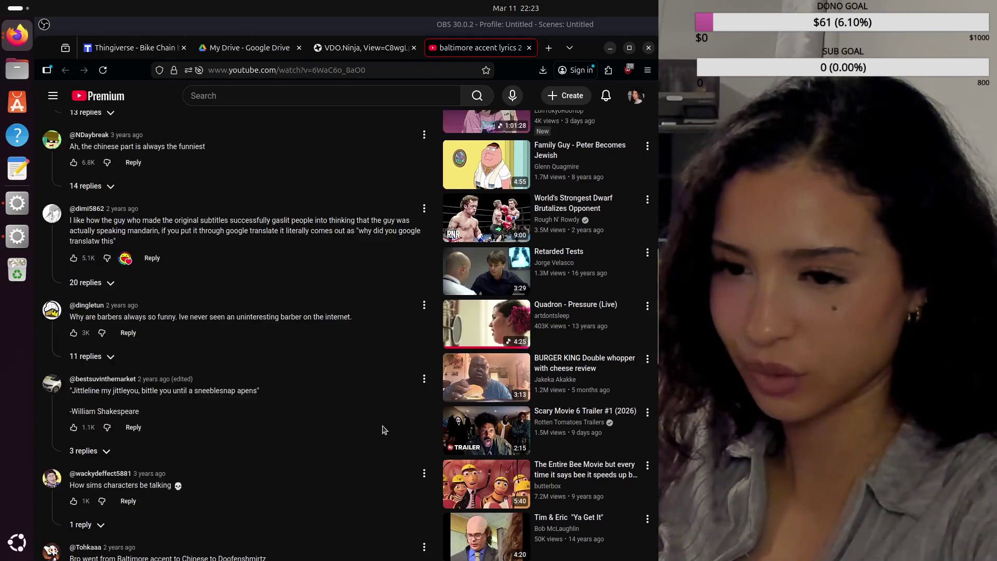
pyautogui.scroll(3, 294, 358)
pyautogui.scroll(4, 289, 357)
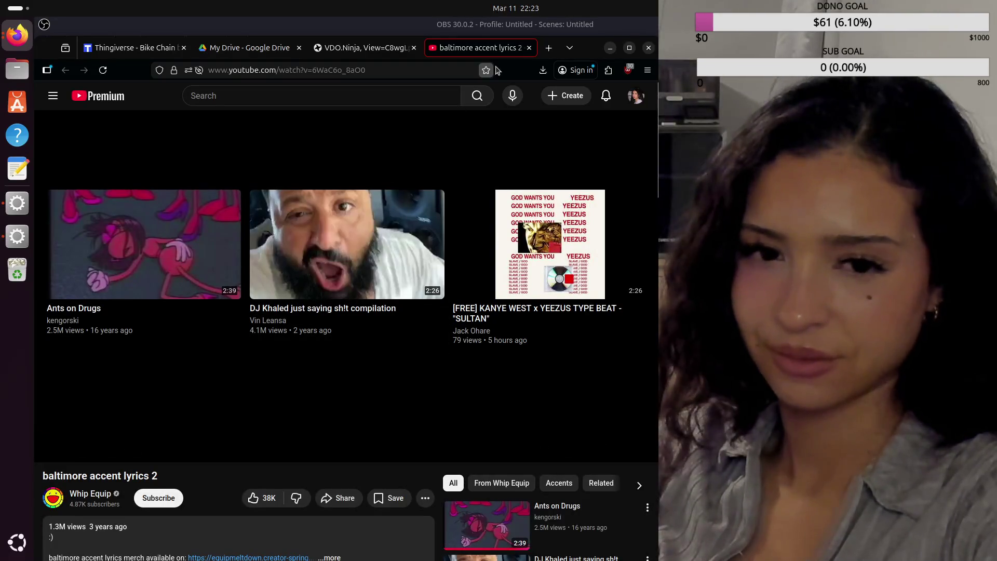
pyautogui.click(529, 49)
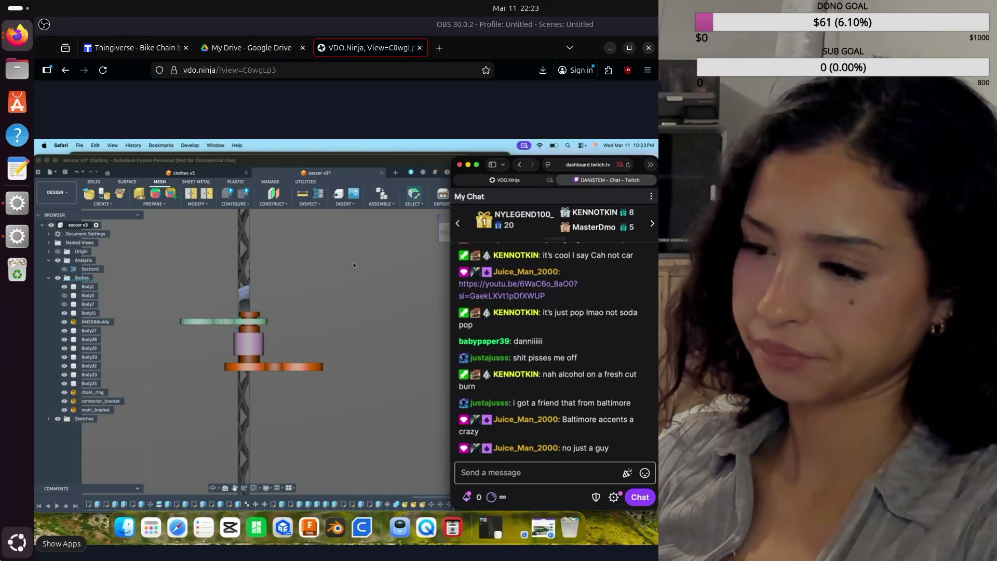
# Reset the Fusion model to home view, check chat, and restore the Thingiverse page from the dock
pyautogui.click(354, 265)
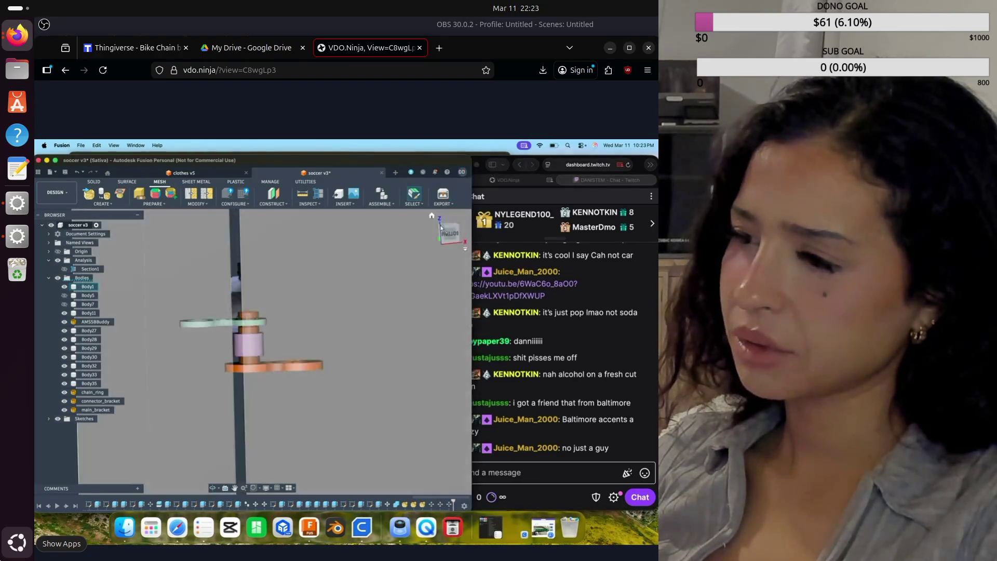
pyautogui.click(432, 216)
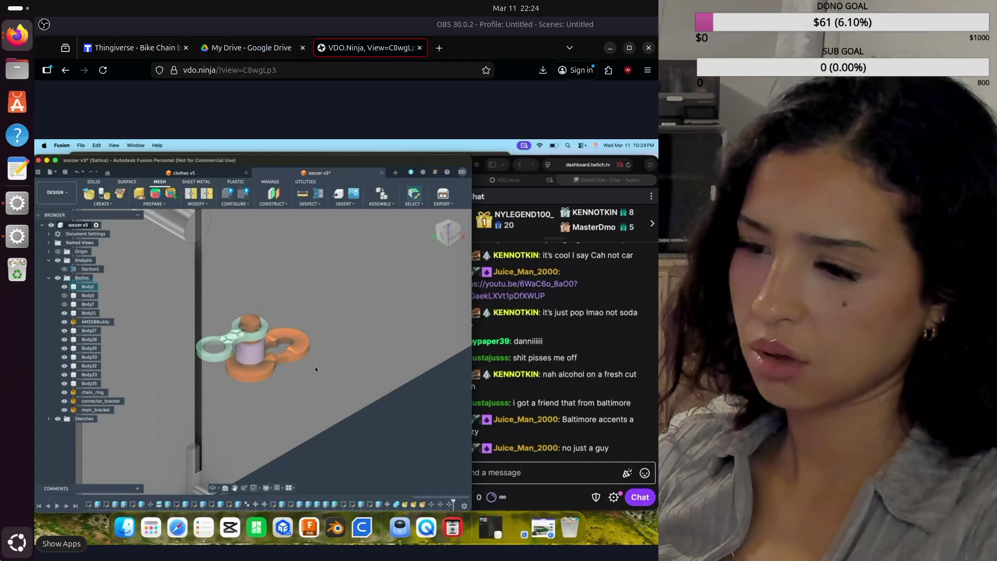
pyautogui.click(176, 528)
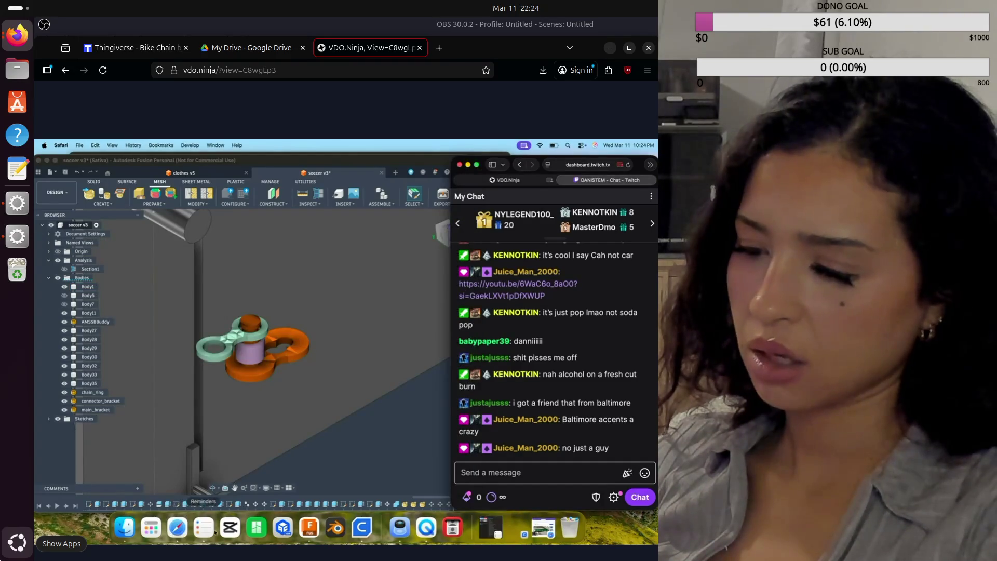
pyautogui.click(543, 530)
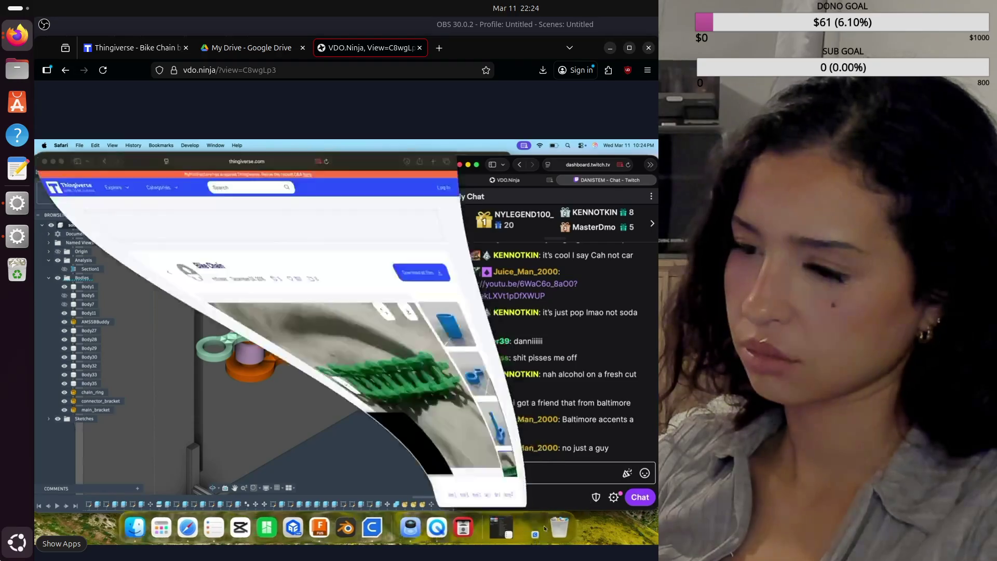
# Zoom into the green bike chain photo to study its links, then bring the page back
pyautogui.click(296, 333)
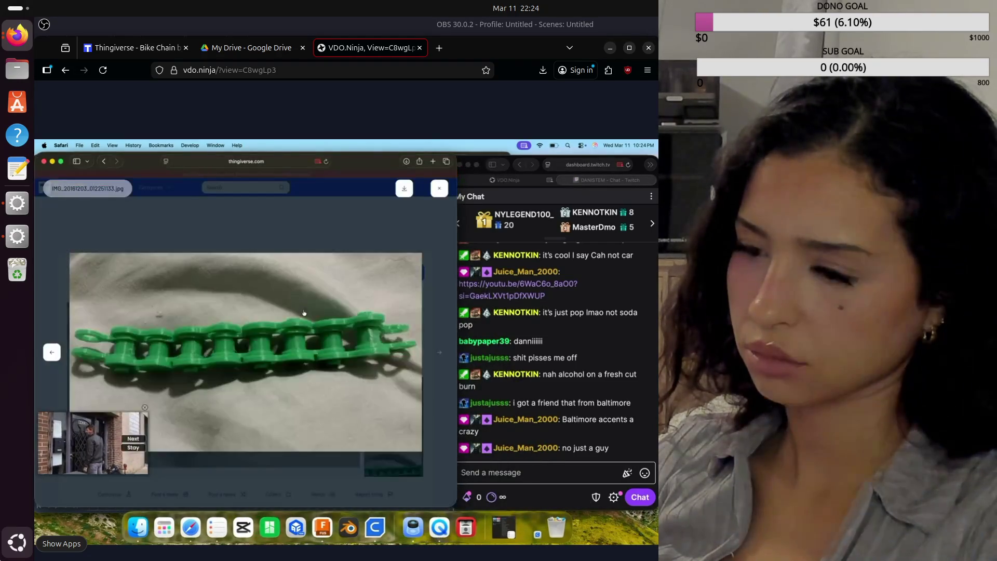
pyautogui.keyDown('ctrl'); pyautogui.scroll(3, 295, 333); pyautogui.keyUp('ctrl')
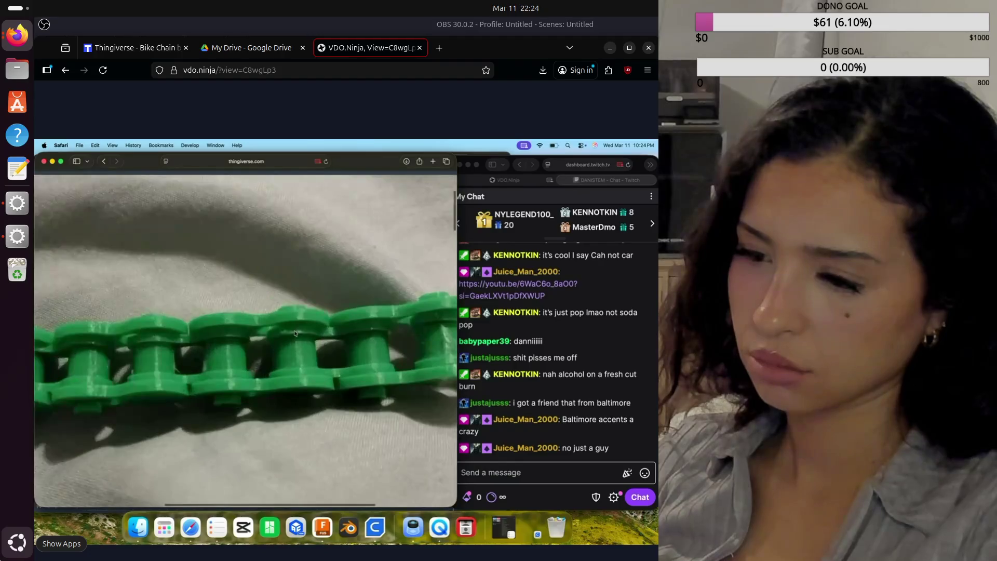
pyautogui.keyDown('ctrl'); pyautogui.scroll(2, 295, 333); pyautogui.keyUp('ctrl')
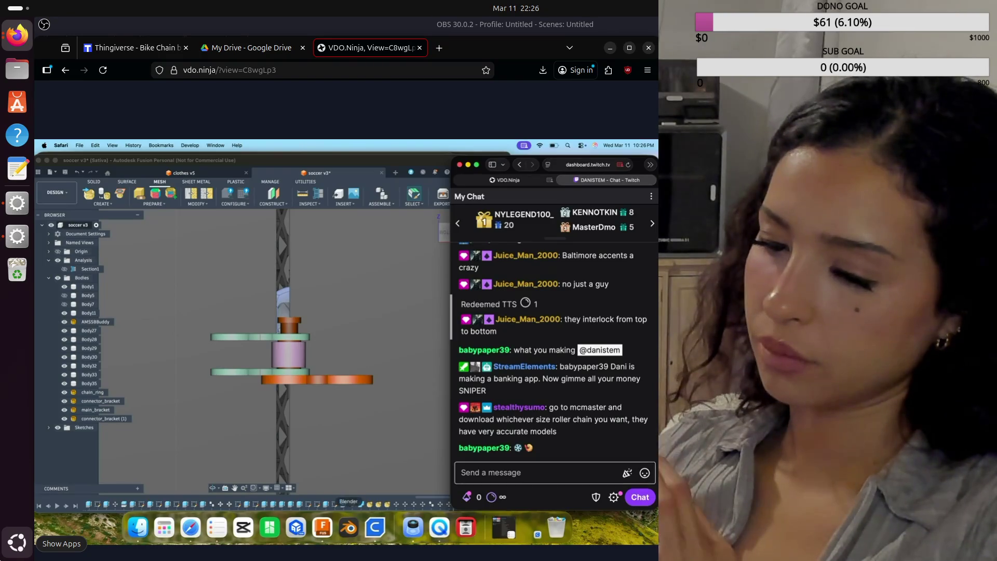
pyautogui.click(190, 530)
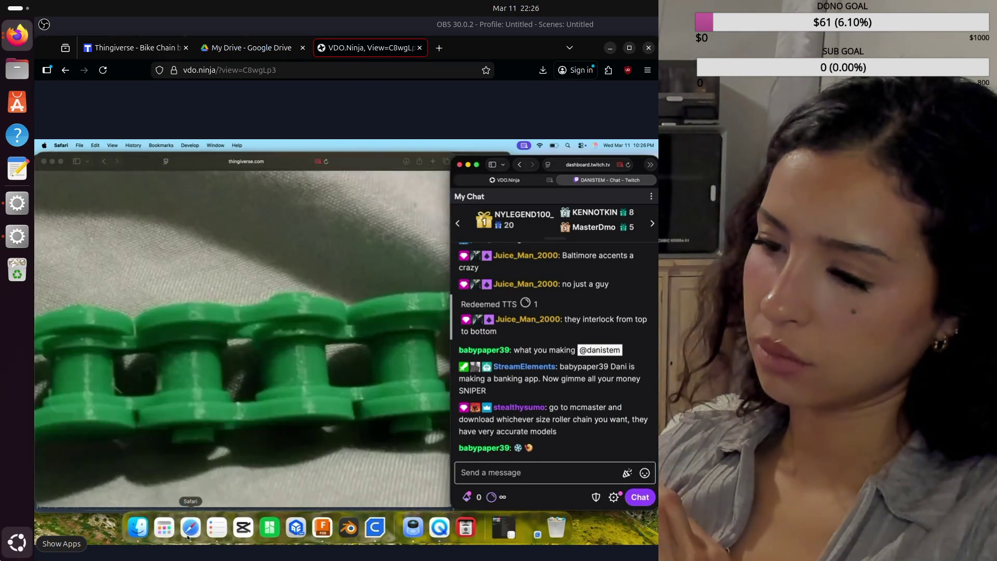
# Shrink the chain photo, glance at the soccer v3 model and chat, return to Thingiverse and start a new tab
pyautogui.click(317, 330)
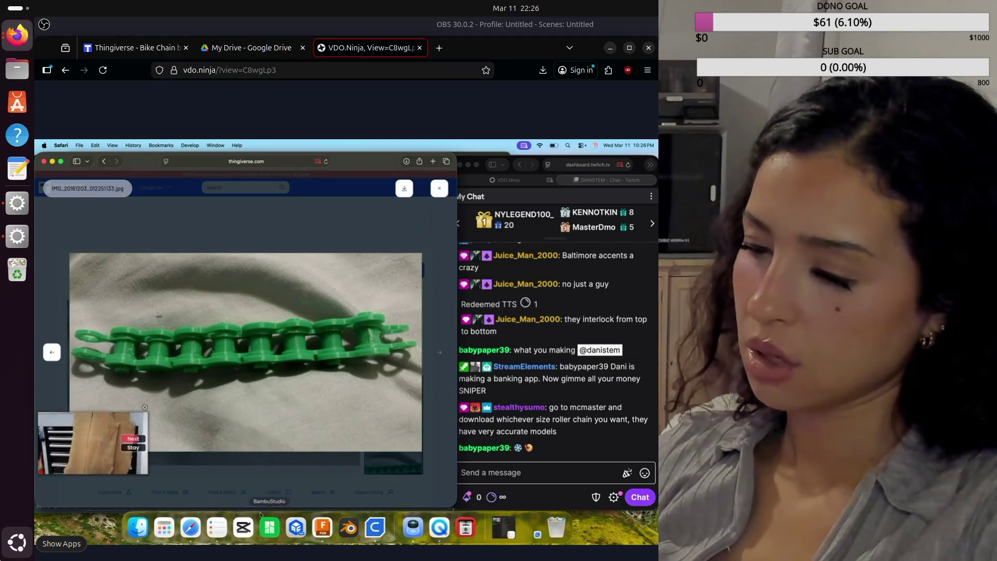
pyautogui.click(322, 528)
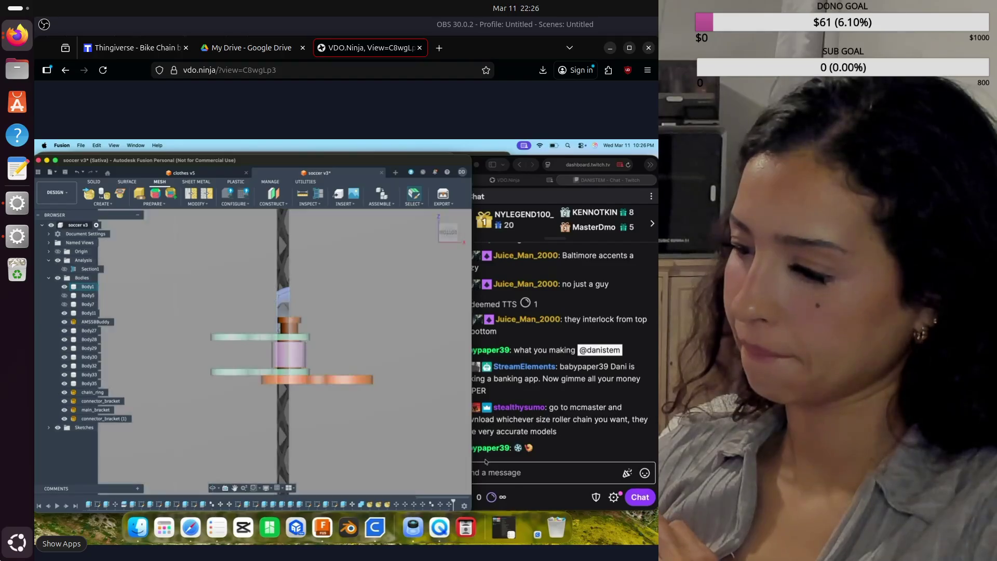
pyautogui.click(511, 474)
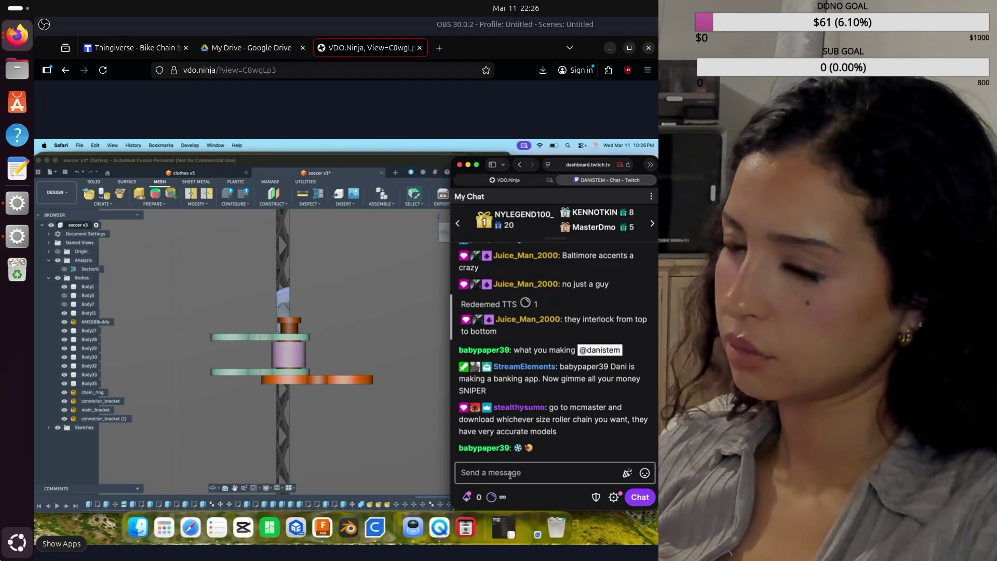
pyautogui.click(187, 529)
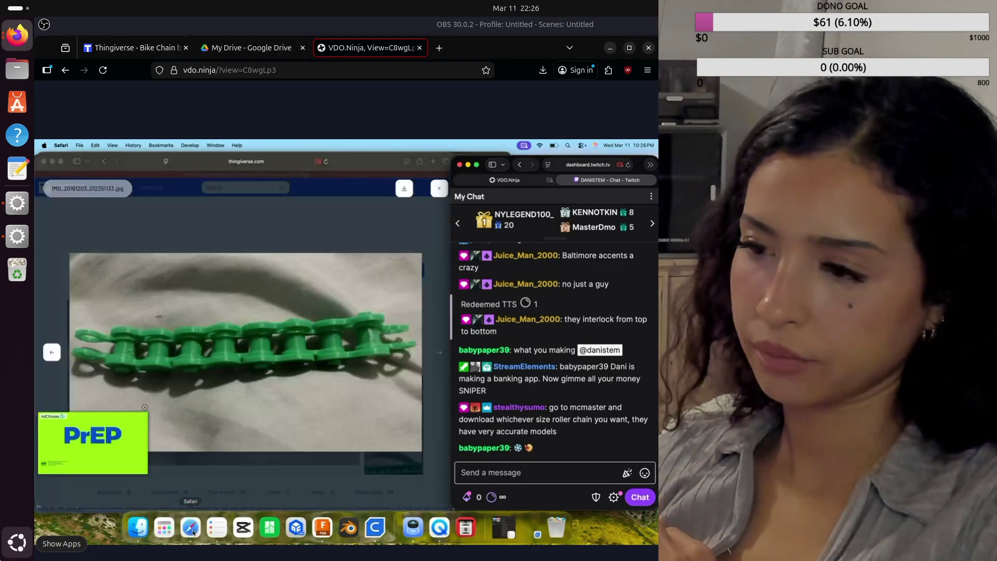
pyautogui.click(433, 162)
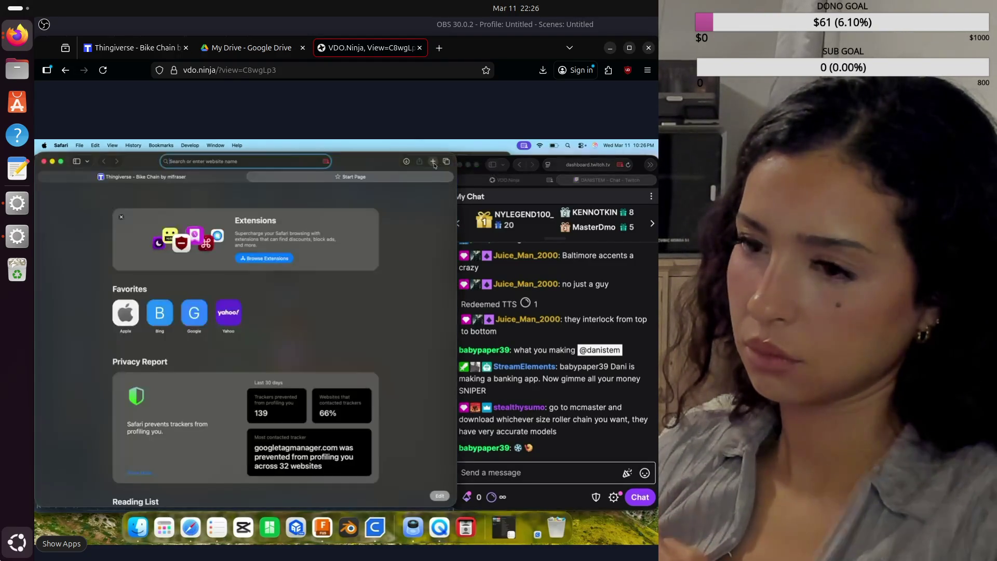
pyautogui.write('mcmaste')
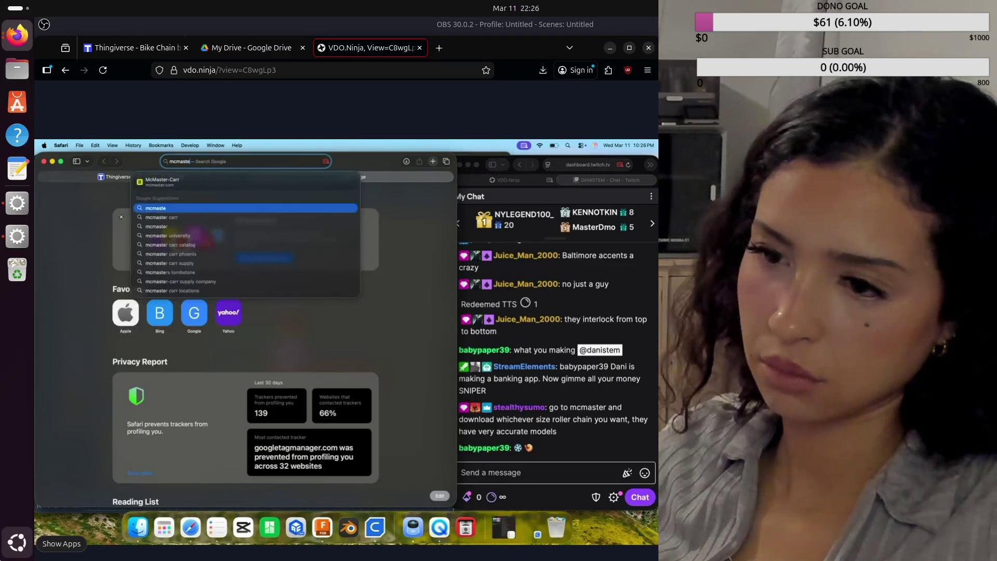
pyautogui.write('r')
# Search Google for 'mcmaster' and choose the McMaster-Carr result
pyautogui.press('Return')
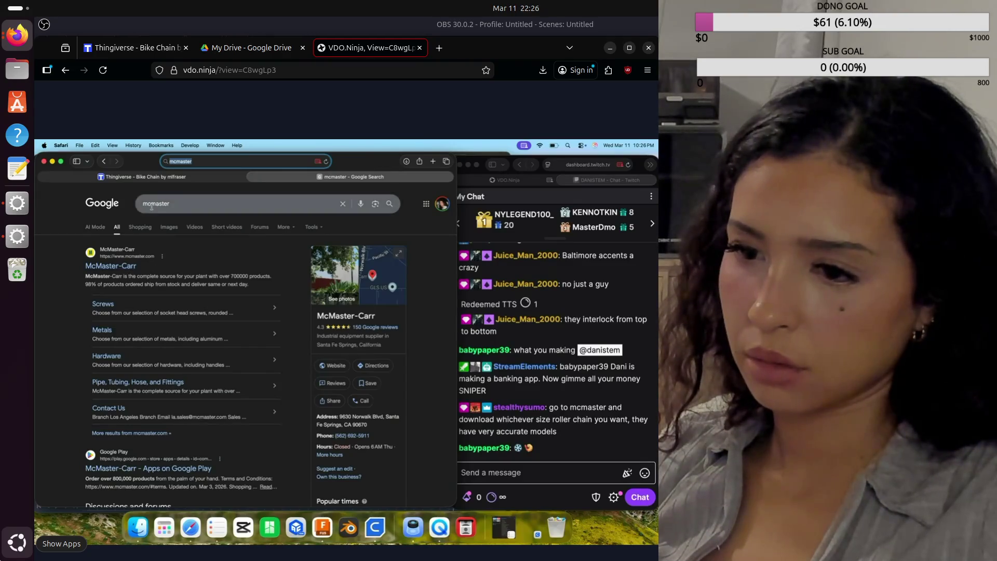
pyautogui.scroll(-5, 164, 380)
pyautogui.scroll(-5, 164, 380)
pyautogui.scroll(-5, 162, 378)
pyautogui.scroll(-5, 162, 377)
pyautogui.scroll(3, 163, 377)
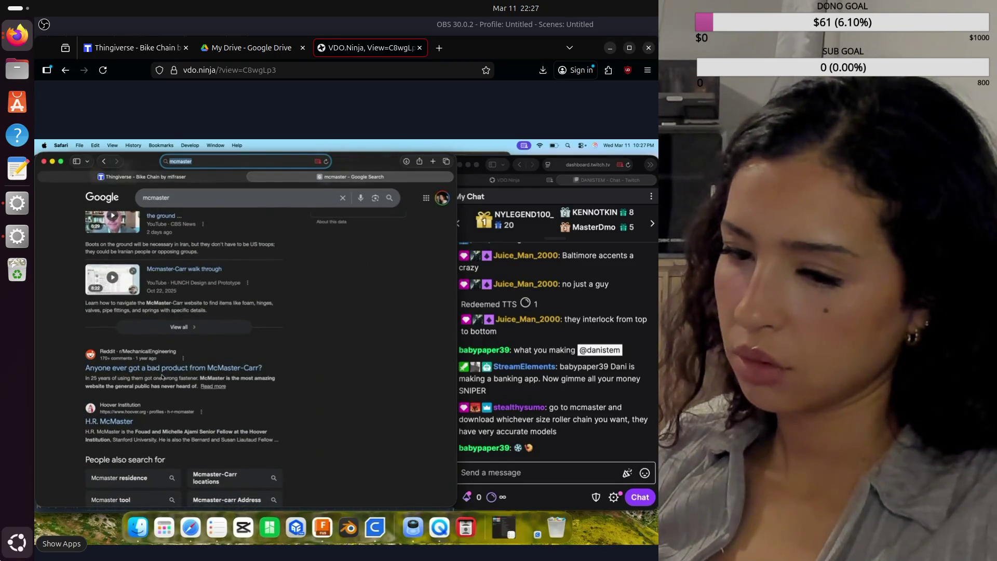
pyautogui.scroll(-3, 161, 377)
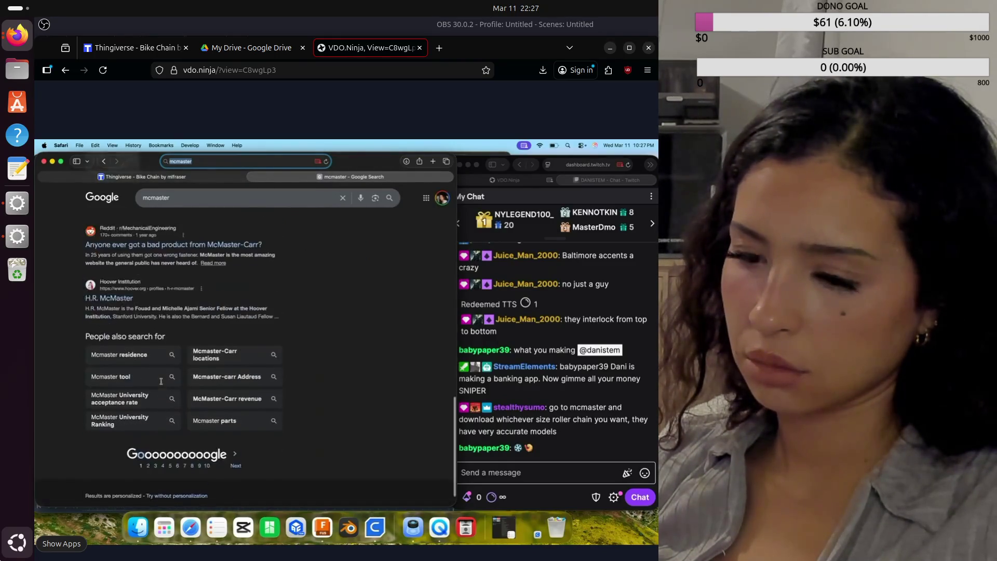
pyautogui.scroll(5, 161, 380)
pyautogui.scroll(5, 140, 311)
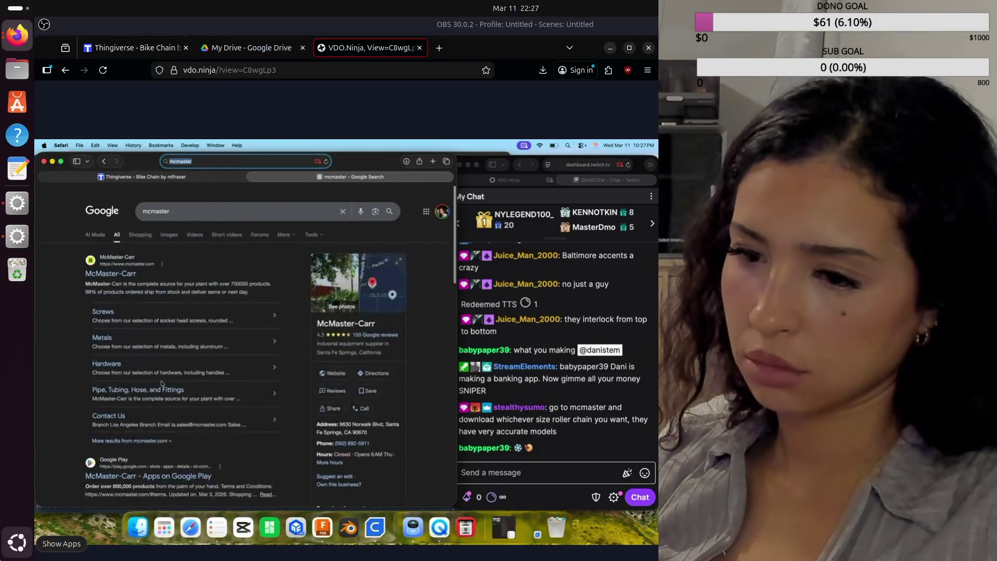
pyautogui.click(123, 265)
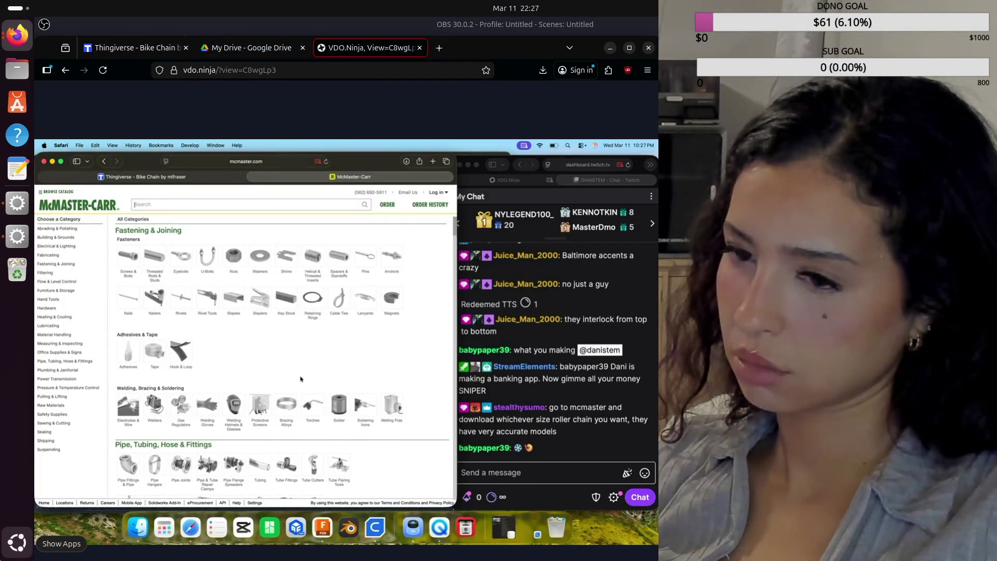
pyautogui.scroll(-5, 300, 380)
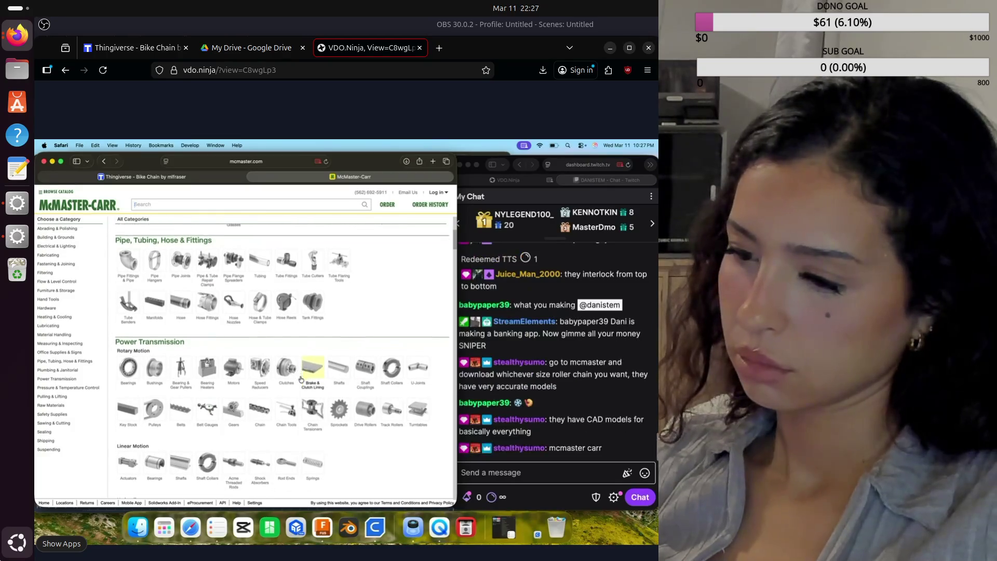
pyautogui.scroll(-2, 301, 379)
pyautogui.scroll(-2, 302, 380)
pyautogui.scroll(-2, 302, 380)
pyautogui.scroll(-2, 301, 380)
pyautogui.scroll(-1, 301, 380)
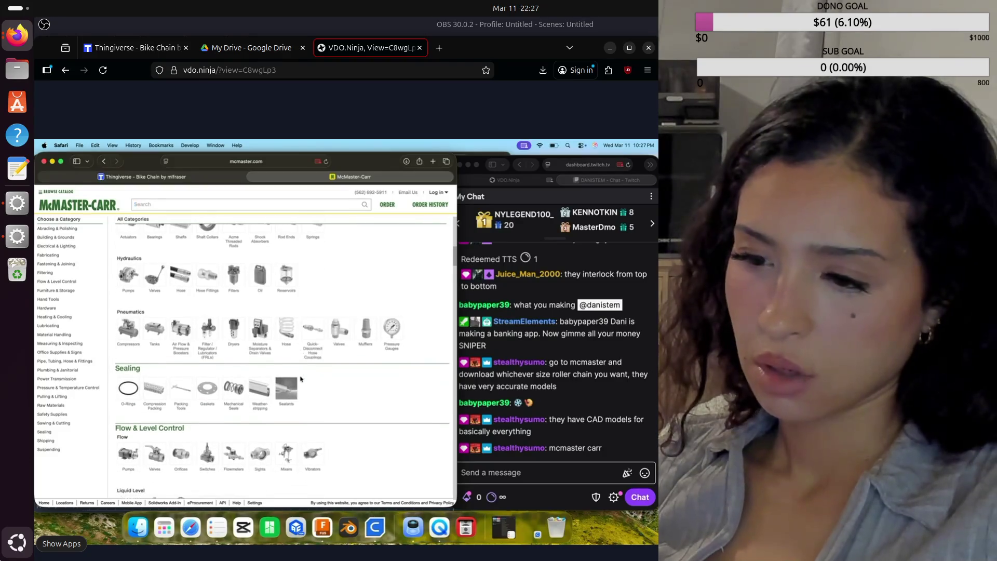
pyautogui.scroll(-2, 302, 379)
pyautogui.scroll(-2, 301, 380)
pyautogui.scroll(-5, 301, 380)
pyautogui.scroll(-8, 301, 380)
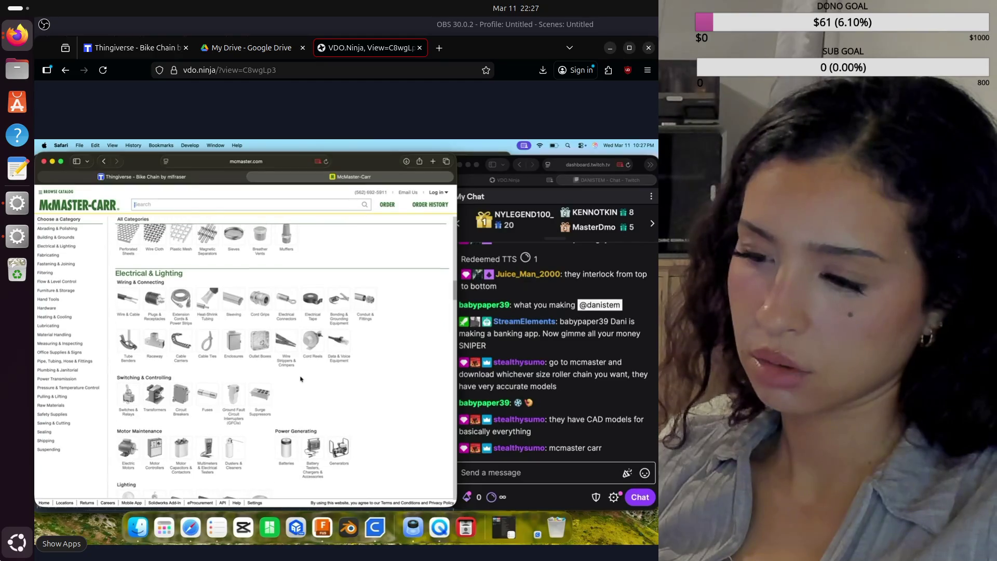
pyautogui.scroll(1, 301, 380)
pyautogui.scroll(2, 301, 380)
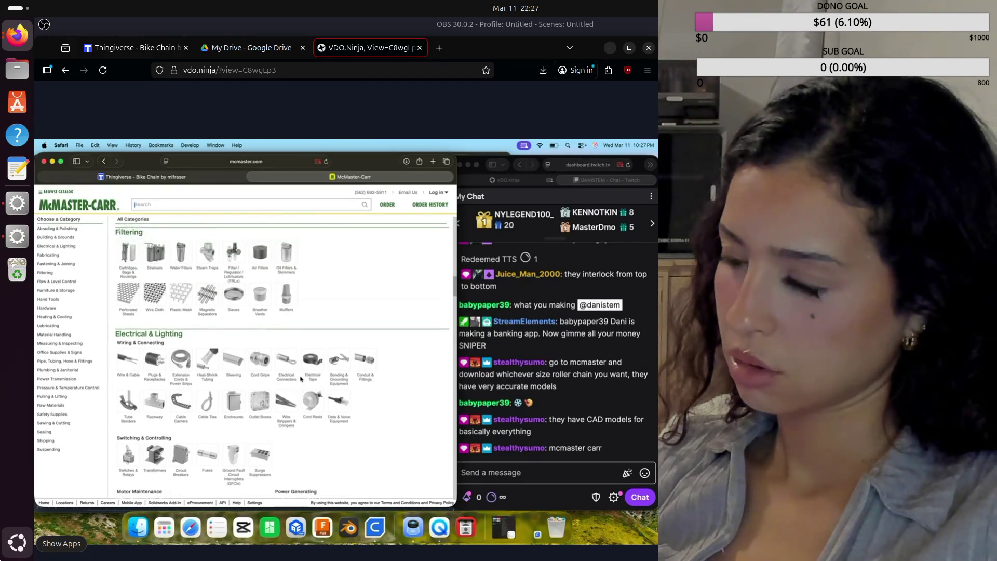
pyautogui.scroll(2, 301, 380)
pyautogui.scroll(3, 301, 380)
pyautogui.scroll(3, 302, 380)
pyautogui.scroll(4, 301, 381)
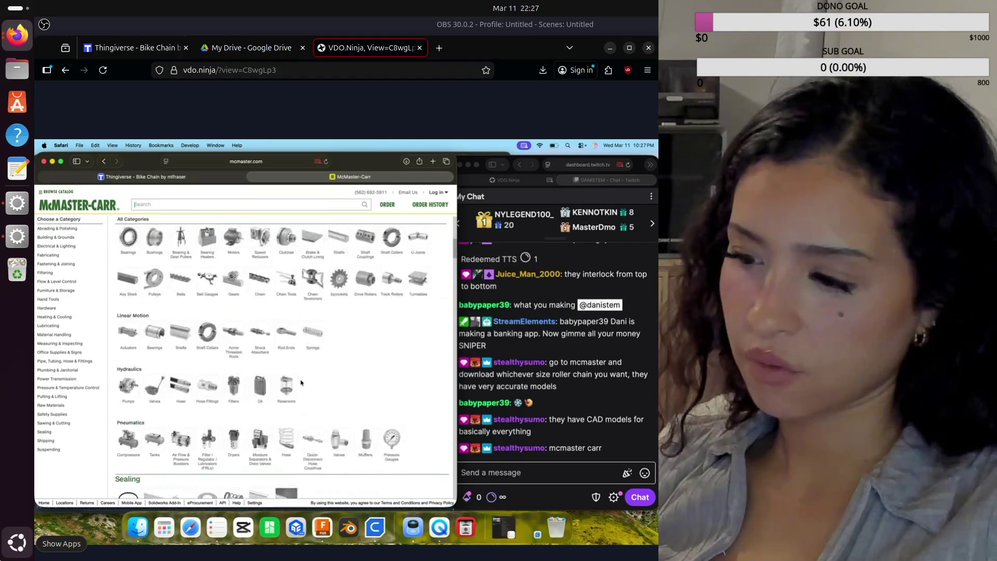
pyautogui.scroll(1, 301, 382)
pyautogui.scroll(2, 301, 382)
pyautogui.scroll(3, 301, 381)
pyautogui.scroll(2, 302, 382)
pyautogui.scroll(1, 301, 382)
pyautogui.scroll(1, 301, 382)
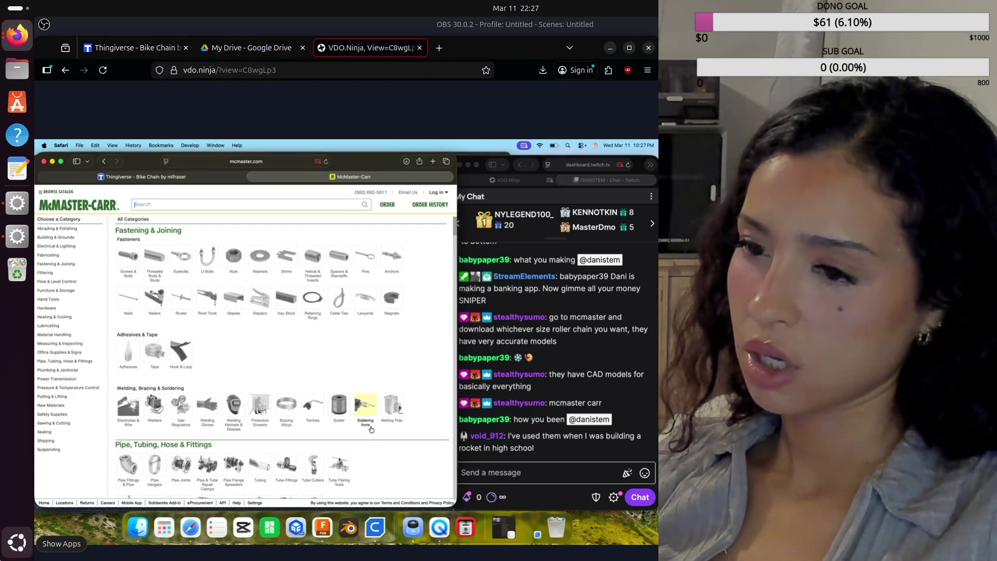
# Browse Nuts to the Square Nuts listing, then dismiss Siri and focus the stream chat
pyautogui.click(233, 257)
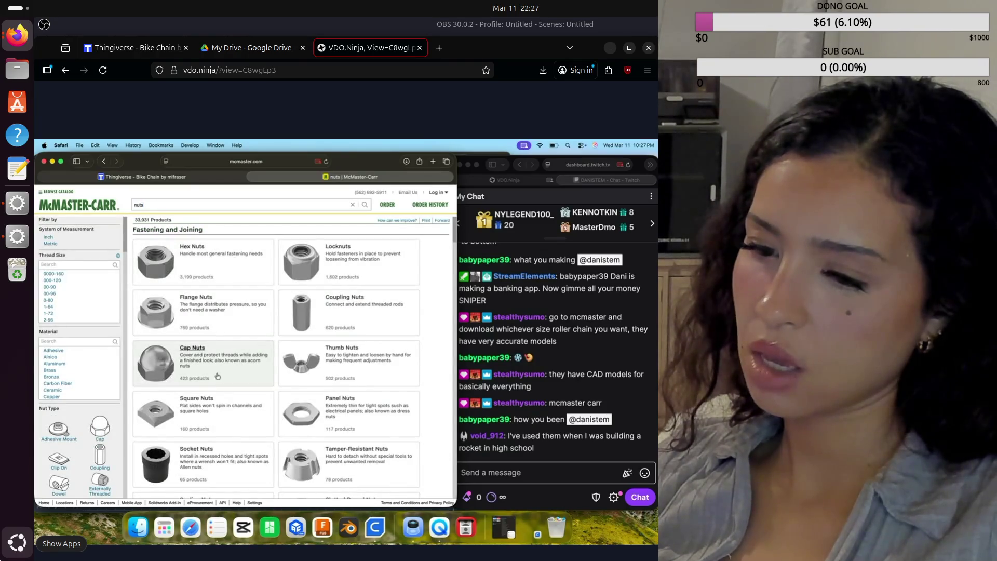
pyautogui.click(151, 421)
pyautogui.scroll(-3, 253, 410)
pyautogui.scroll(-3, 254, 409)
pyautogui.scroll(-3, 255, 408)
pyautogui.scroll(-3, 258, 409)
pyautogui.scroll(-2, 258, 409)
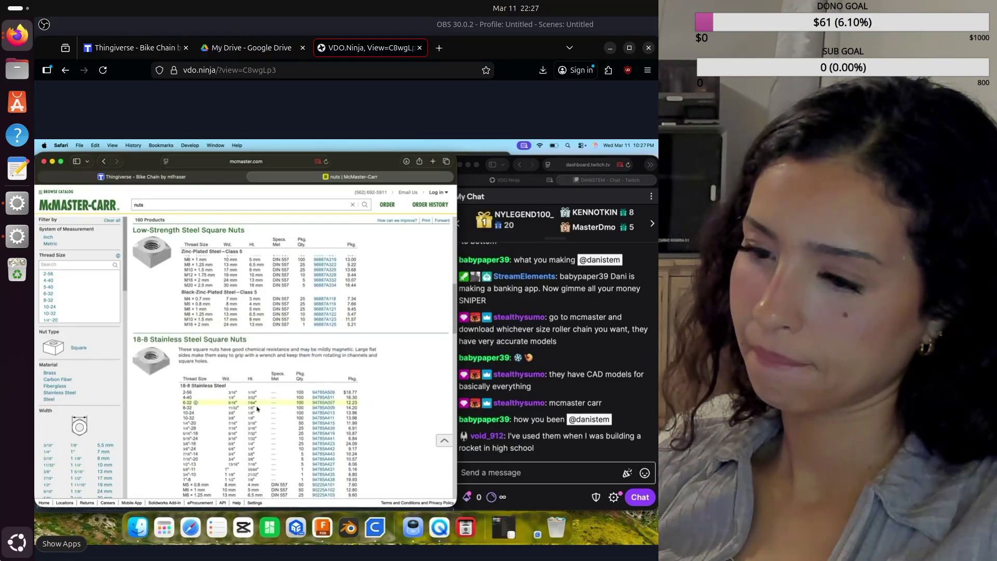
pyautogui.scroll(-2, 258, 409)
pyautogui.scroll(1, 257, 410)
pyautogui.scroll(5, 257, 410)
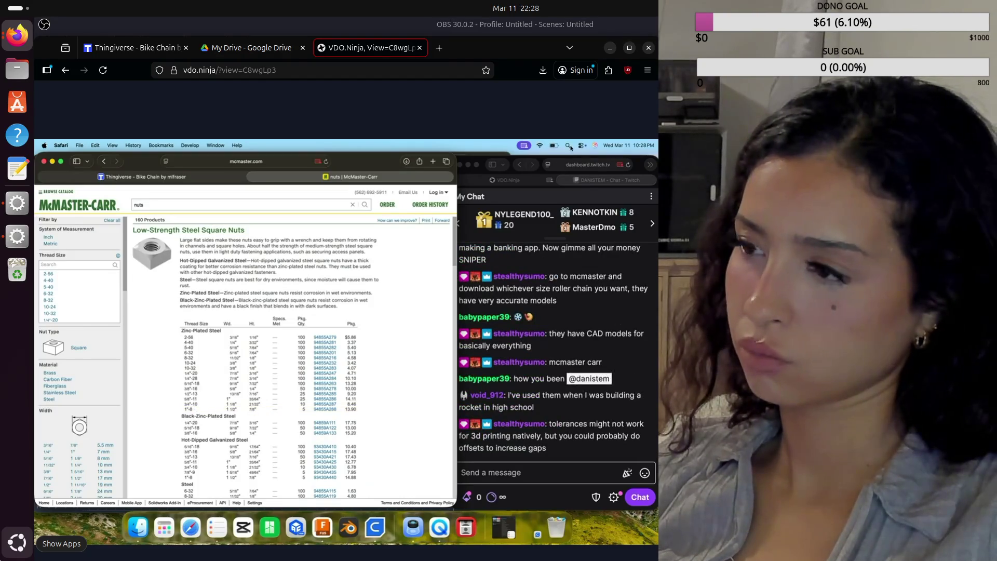
pyautogui.click(596, 147)
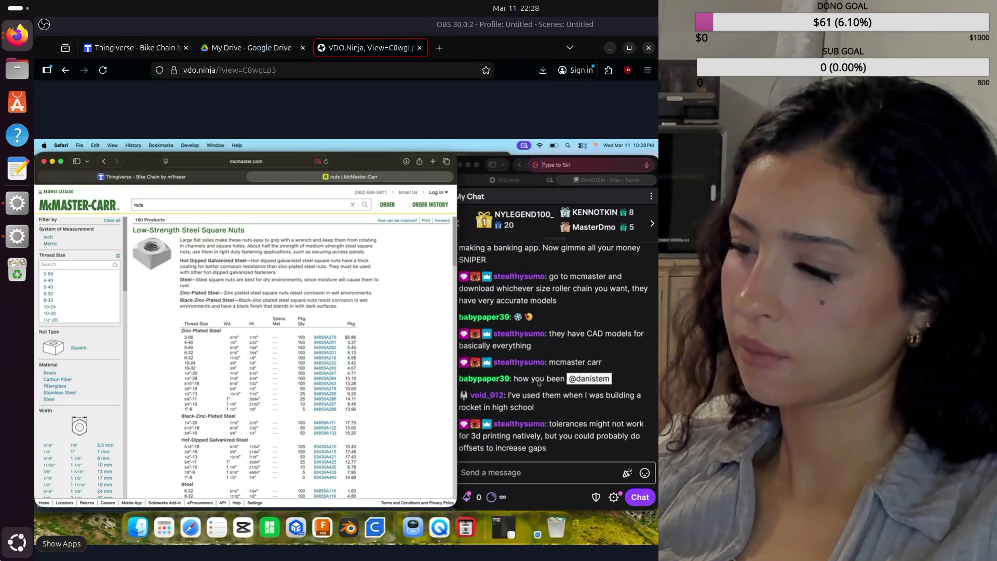
pyautogui.click(539, 484)
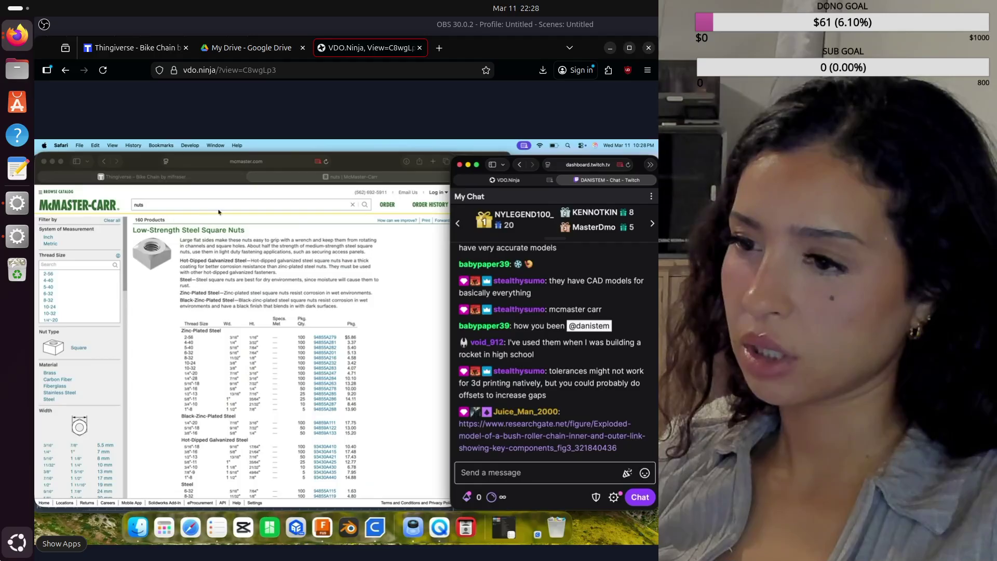
# Switch the browser to the Thingiverse chain photo, then hide it to reveal Fusion
pyautogui.click(408, 230)
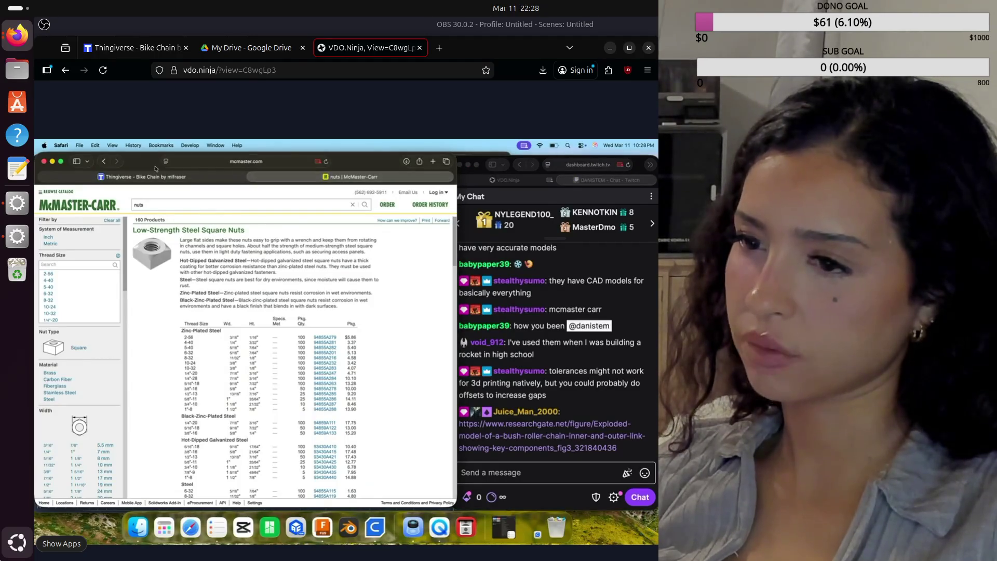
pyautogui.click(251, 178)
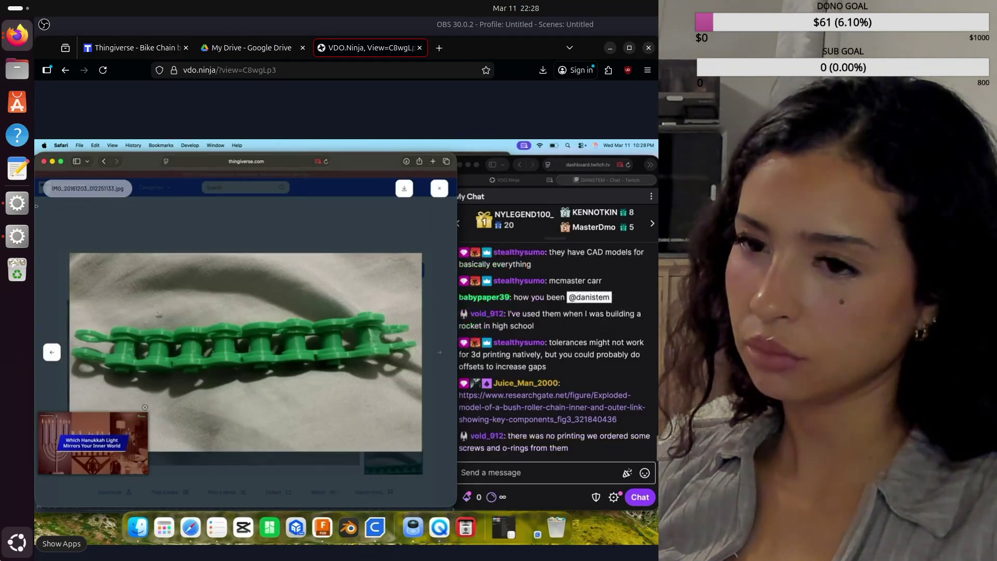
pyautogui.click(52, 162)
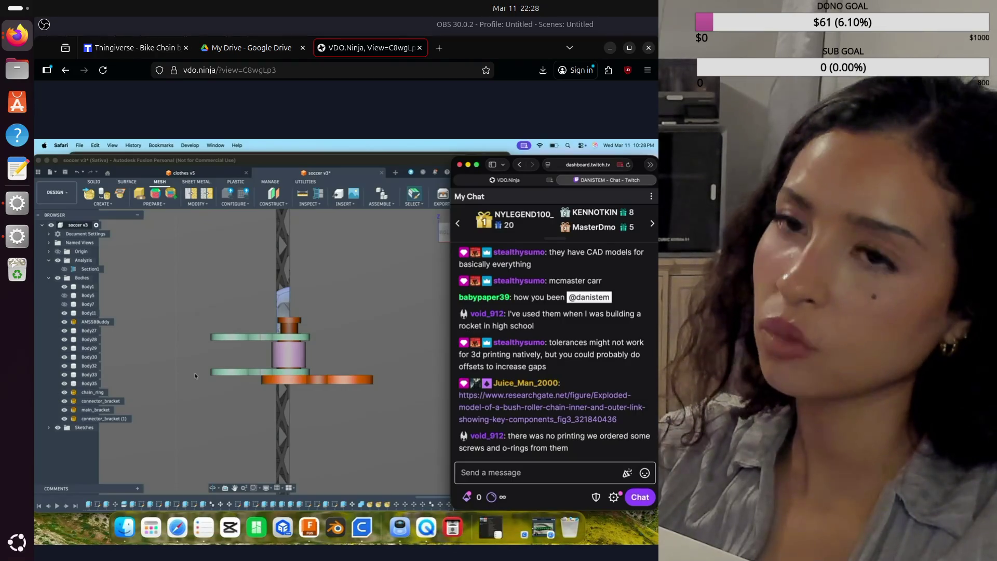
# Open the pasted ResearchGate roller chain figure link in a new tab
pyautogui.hotkey('ctrl', 't')
pyautogui.write('https://www.researchgate.net/figure/Exploded-model-of-a-bush-roller-chain-inner-and-outer-link-showing-key-components_fig3_321840436')
pyautogui.press('Return')
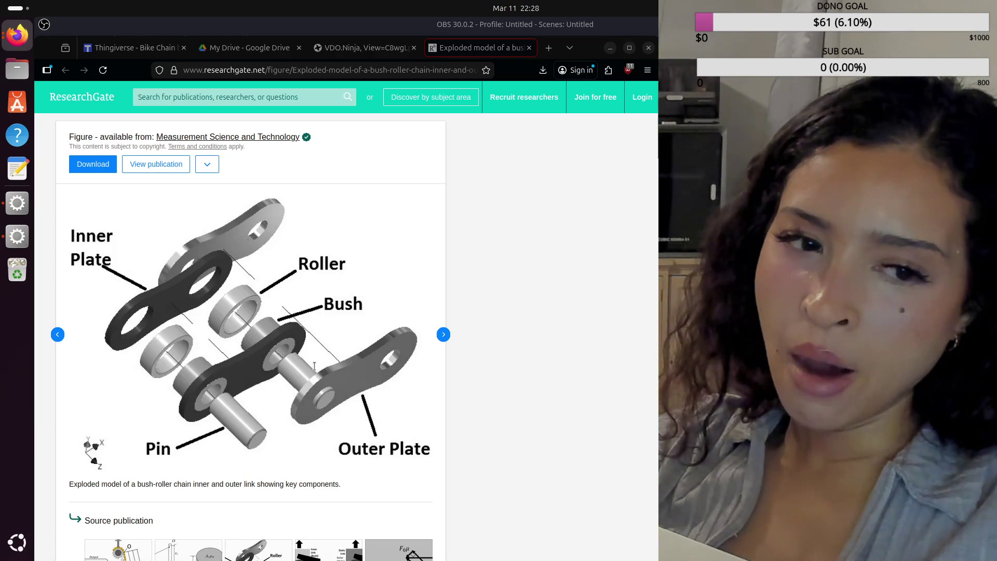
pyautogui.scroll(-2, 316, 367)
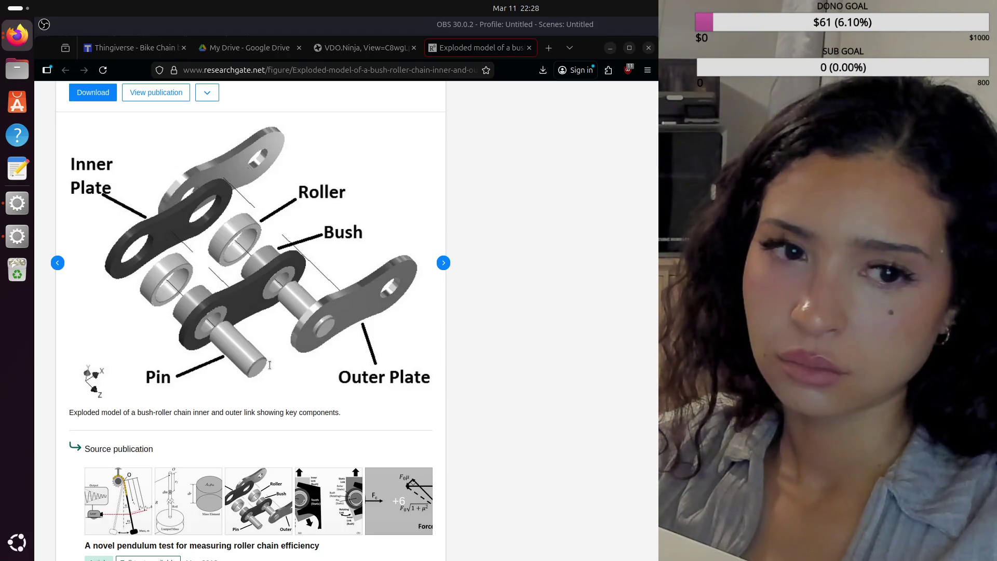
# Return to the VDO.Ninja tab streaming the Fusion soccer v3 design
pyautogui.click(366, 47)
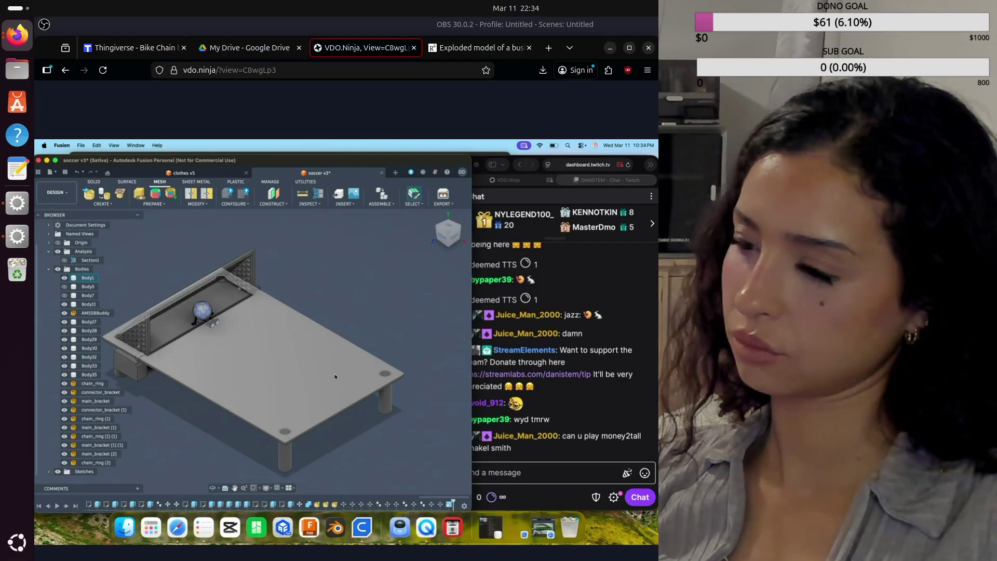
# Bring the Twitch chat window to the front beside the soccer v3 design
pyautogui.click(565, 488)
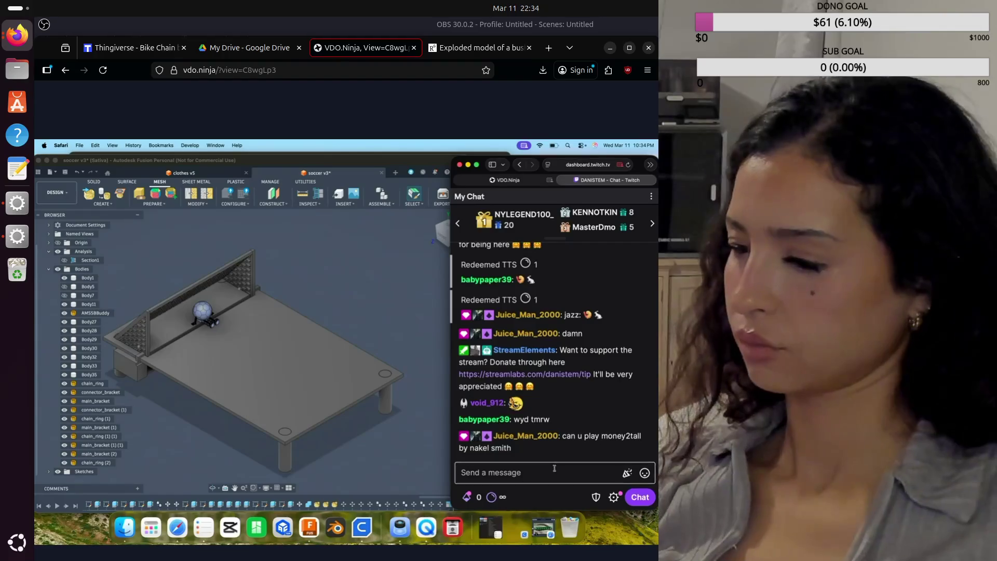
# Focus the Send a message field in Twitch chat to start writing
pyautogui.click(554, 470)
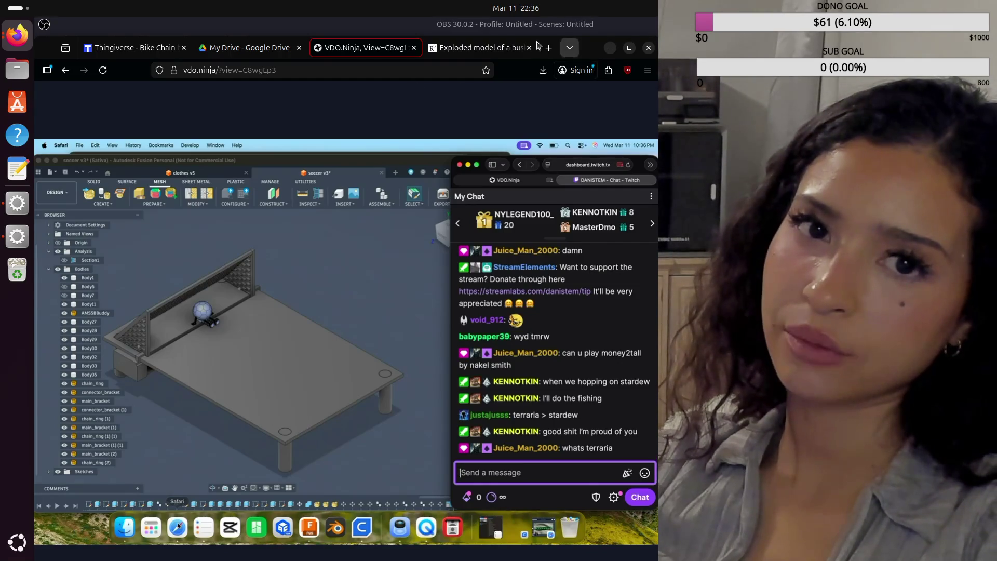
# From the exploded chain diagram page, replace the address with a Google search for 'terraria'
pyautogui.click(492, 50)
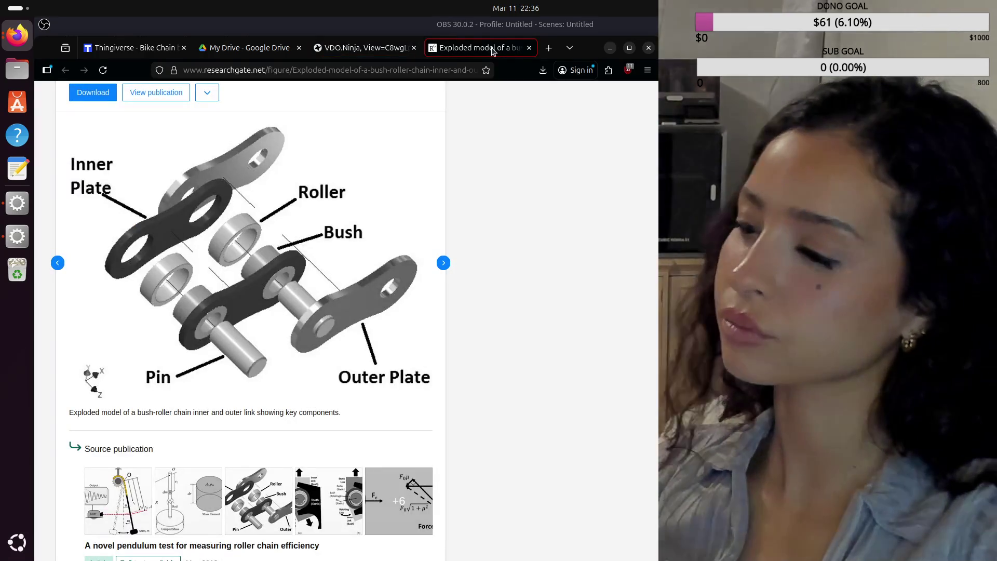
pyautogui.doubleClick(303, 74)
pyautogui.hotkey('ctrl', 'a')
pyautogui.click(303, 74)
pyautogui.hotkey('ctrl', 'a')
pyautogui.write('terr')
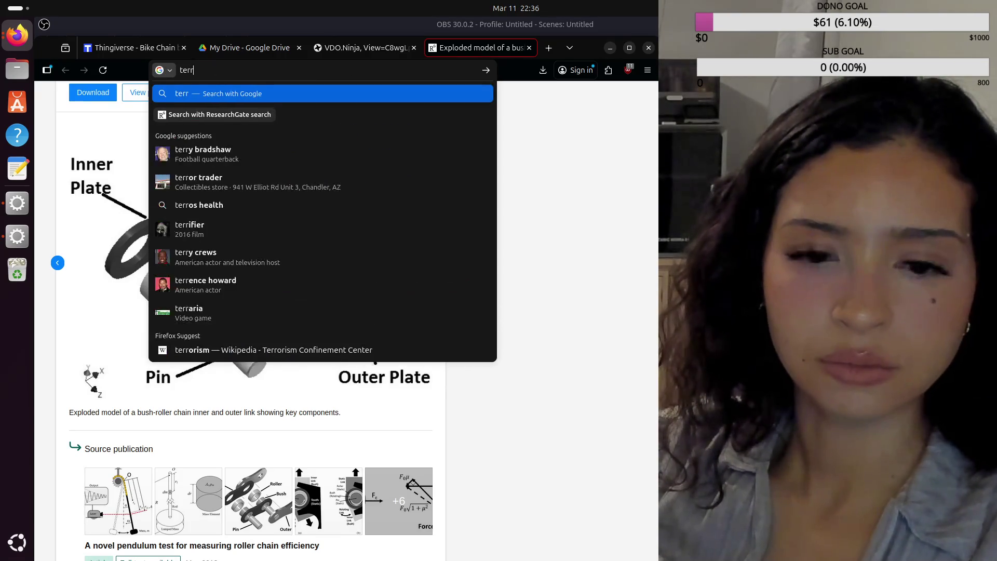
pyautogui.write('ia')
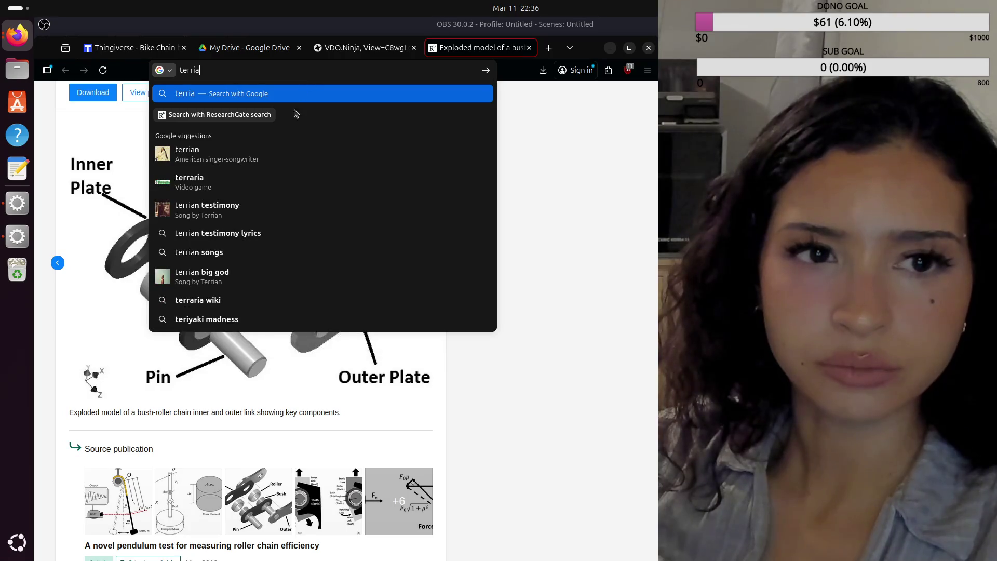
pyautogui.click(312, 183)
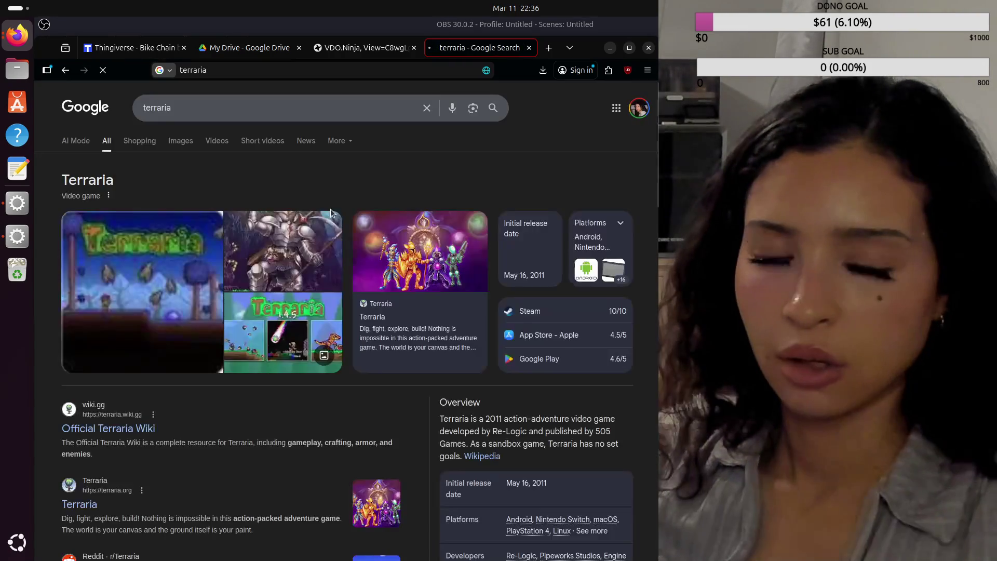
# Preview the Terraria gameplay trailer, Xbox One listing and NPC guide images, then close the search tab
pyautogui.click(282, 255)
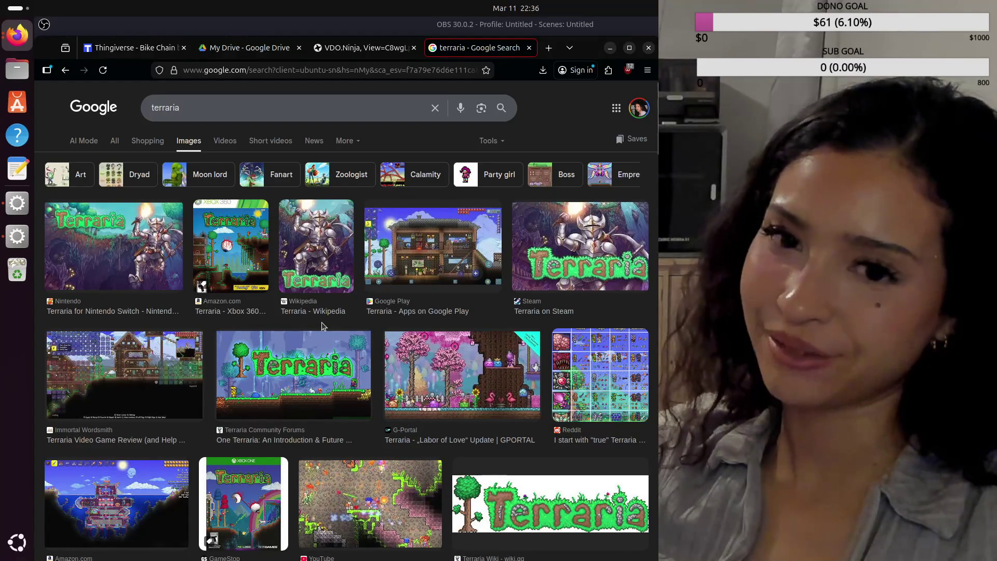
pyautogui.scroll(-2, 311, 329)
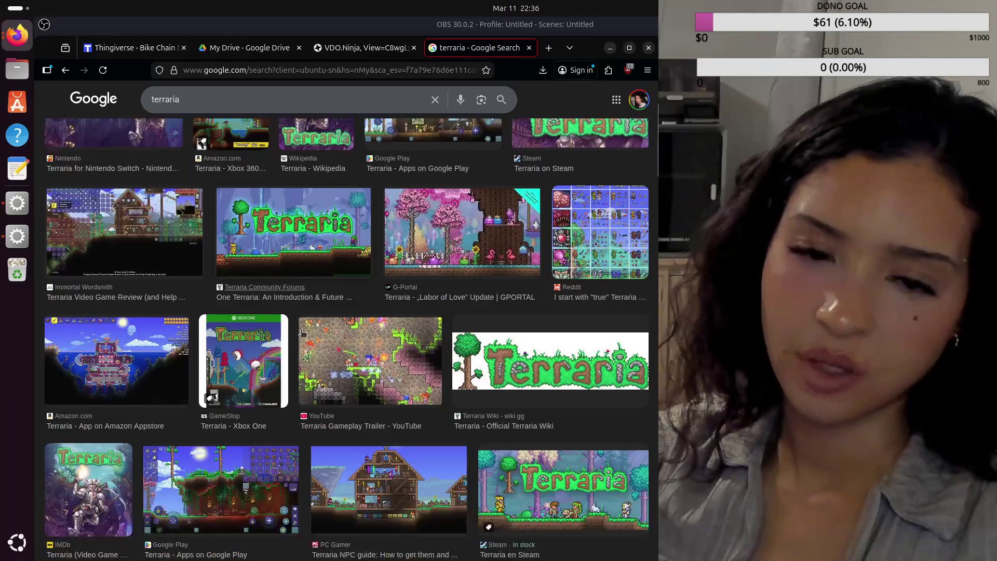
pyautogui.click(393, 380)
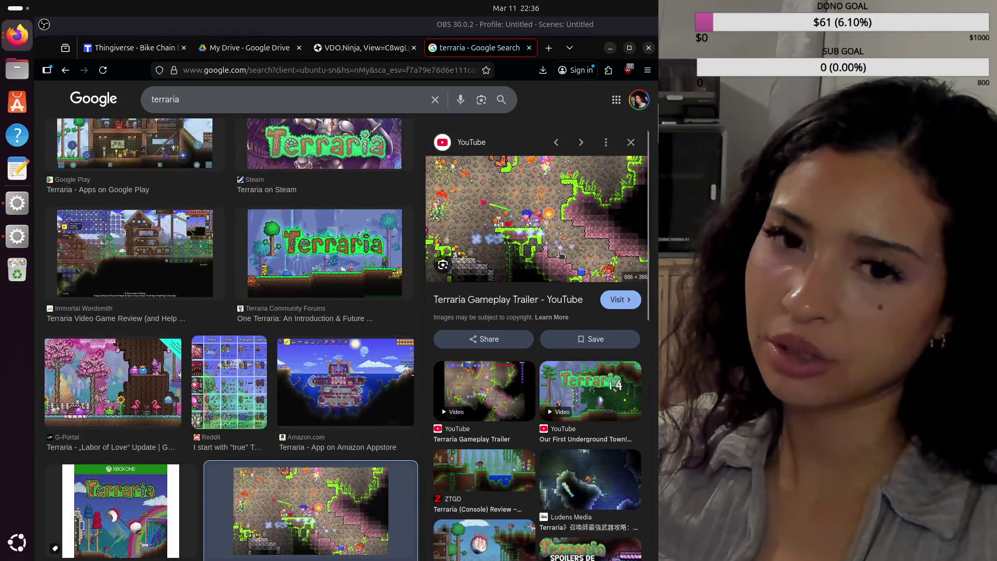
pyautogui.scroll(-2, 332, 424)
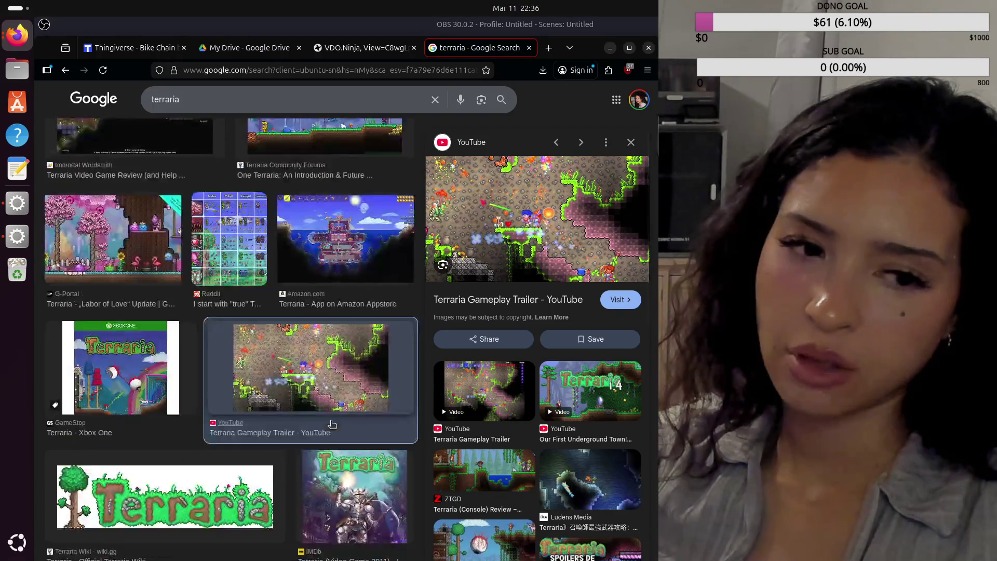
pyautogui.scroll(-2, 229, 422)
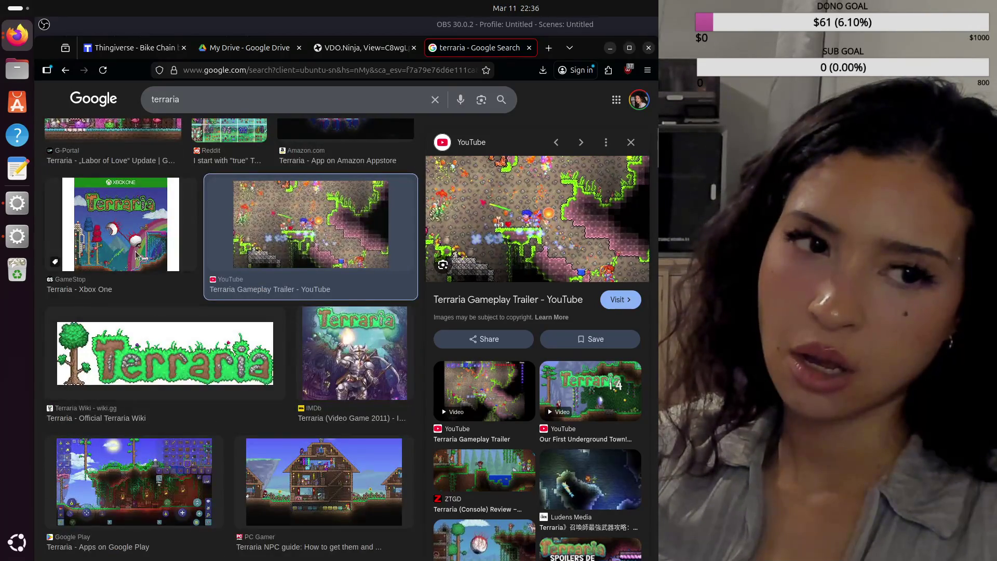
pyautogui.click(140, 256)
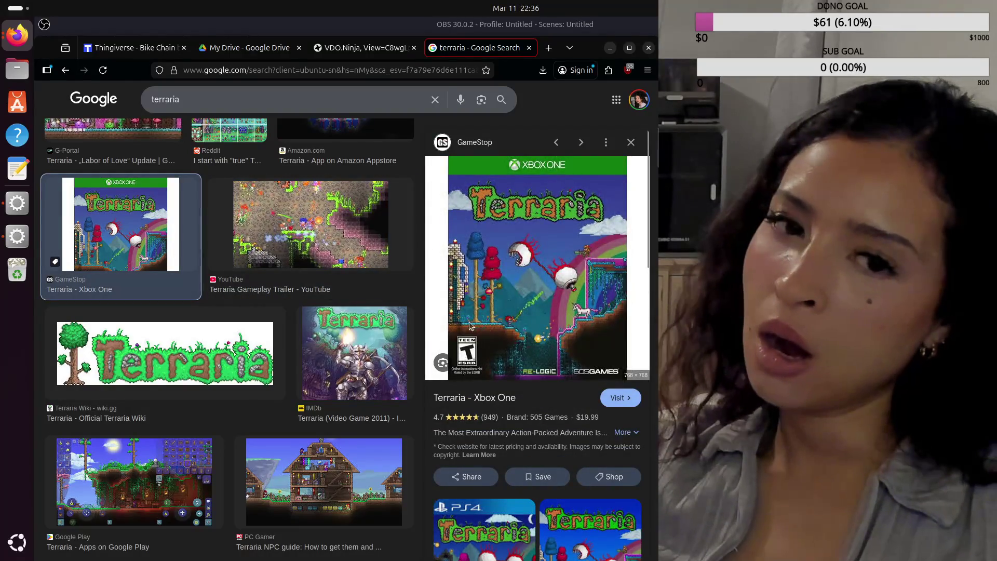
pyautogui.scroll(-1, 367, 357)
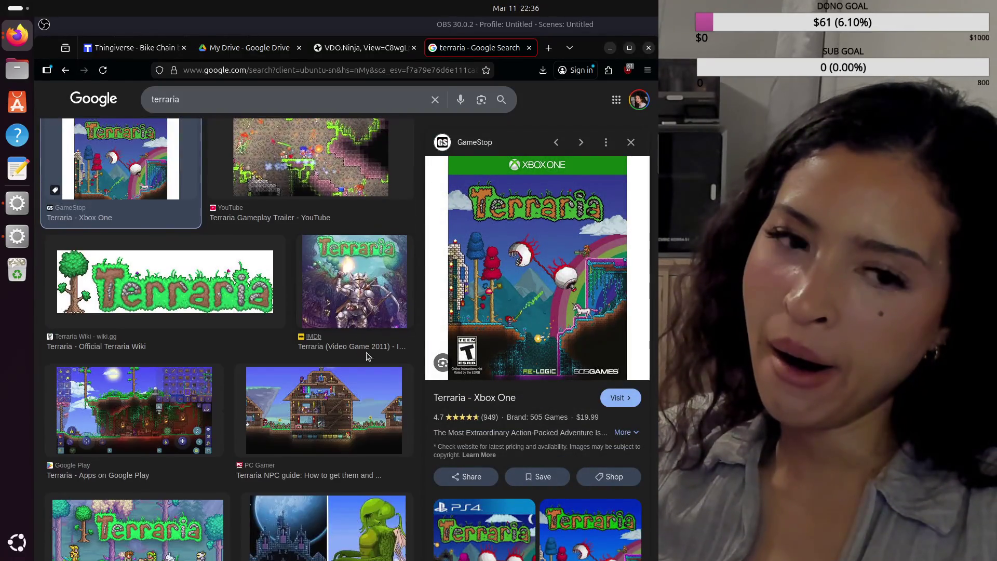
pyautogui.click(375, 384)
pyautogui.hotkey('ctrl', 'w')
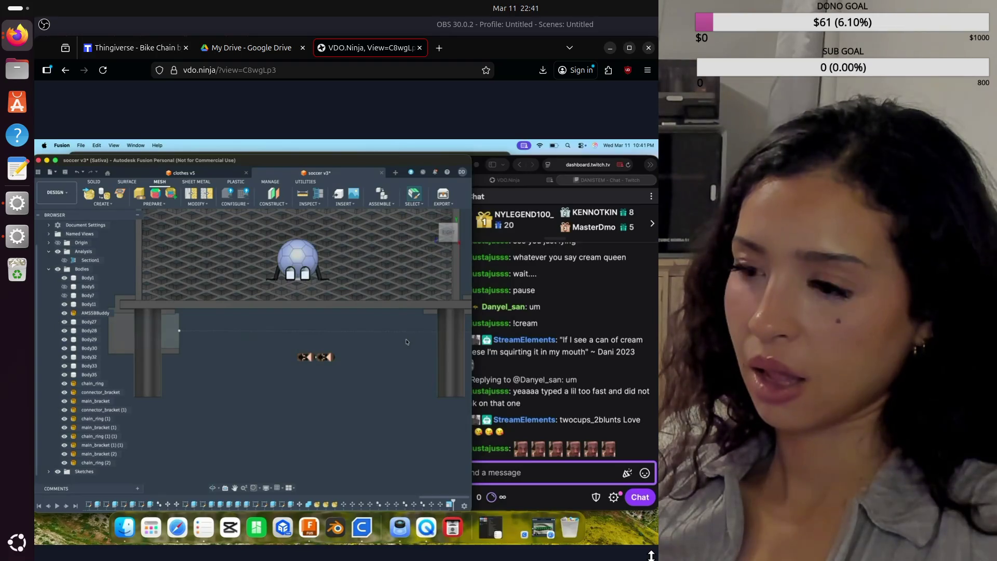
pyautogui.moveTo(448, 232)
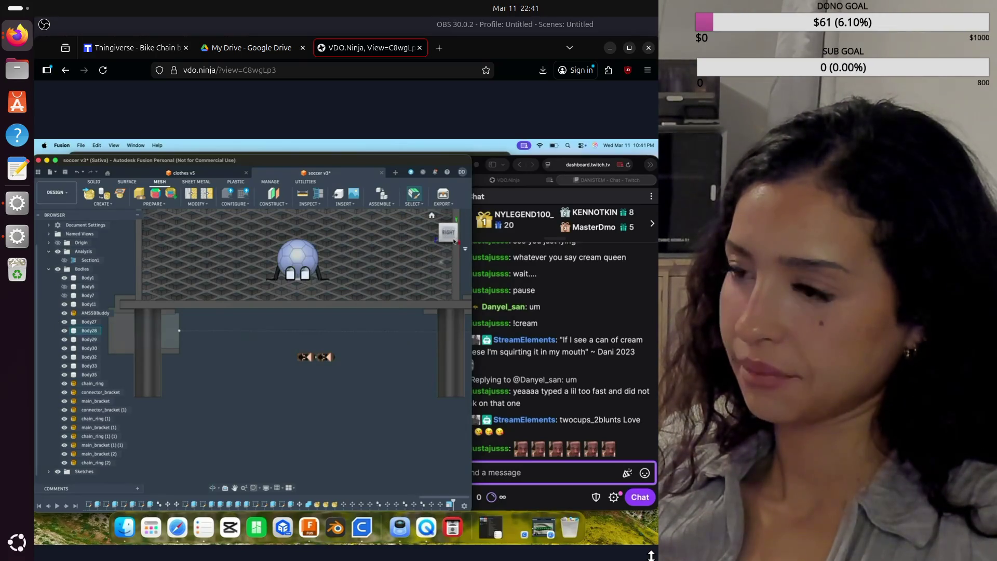
# Home and fit the whole soccer v3 assembly, then view it straight from the front
pyautogui.click(433, 216)
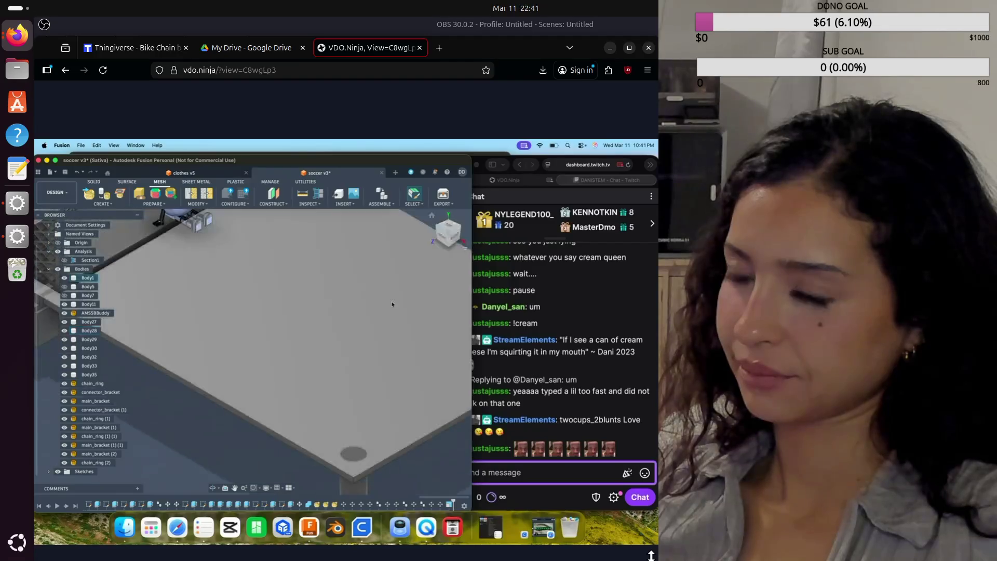
pyautogui.click(432, 215)
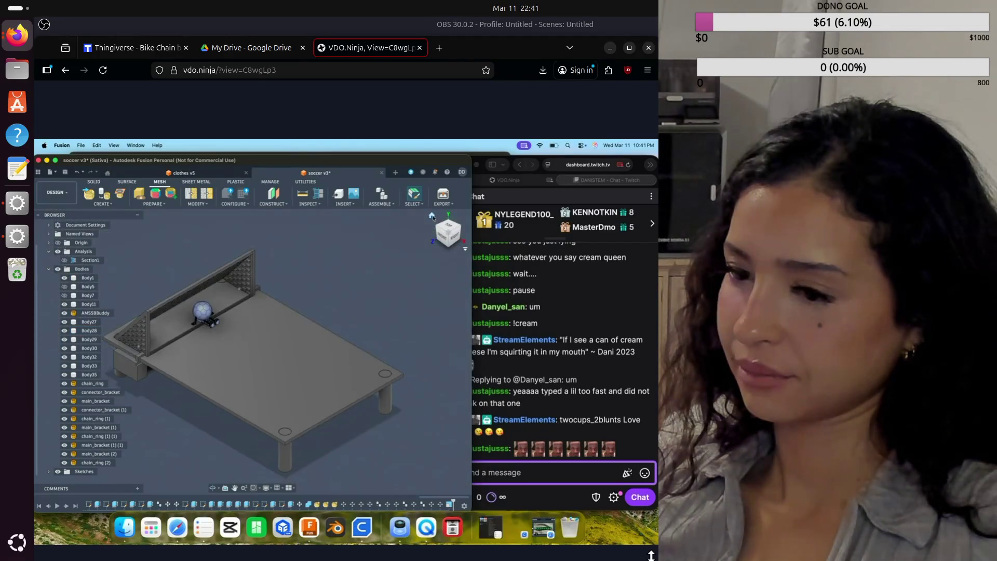
pyautogui.click(444, 236)
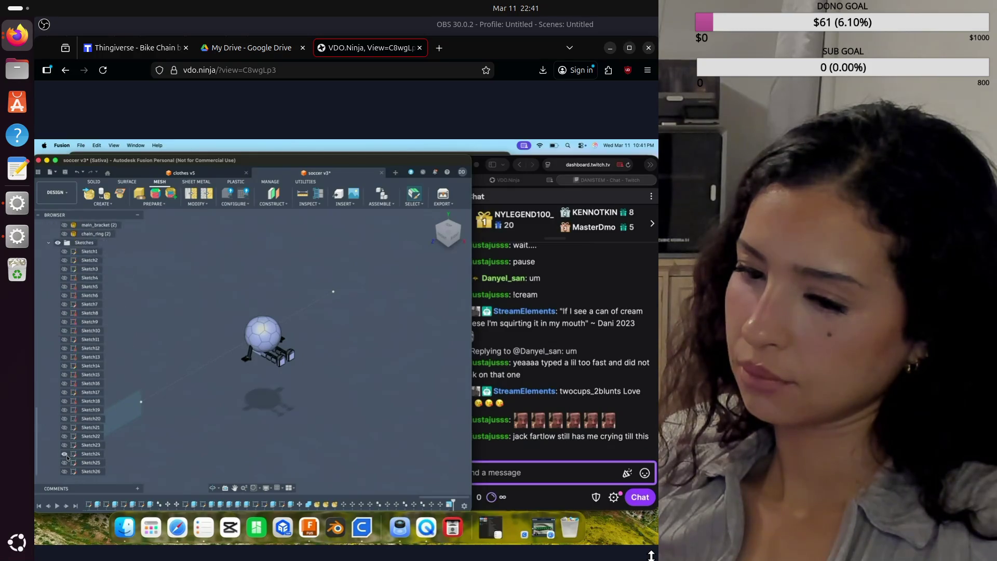
pyautogui.click(50, 242)
pyautogui.scroll(5, 250, 366)
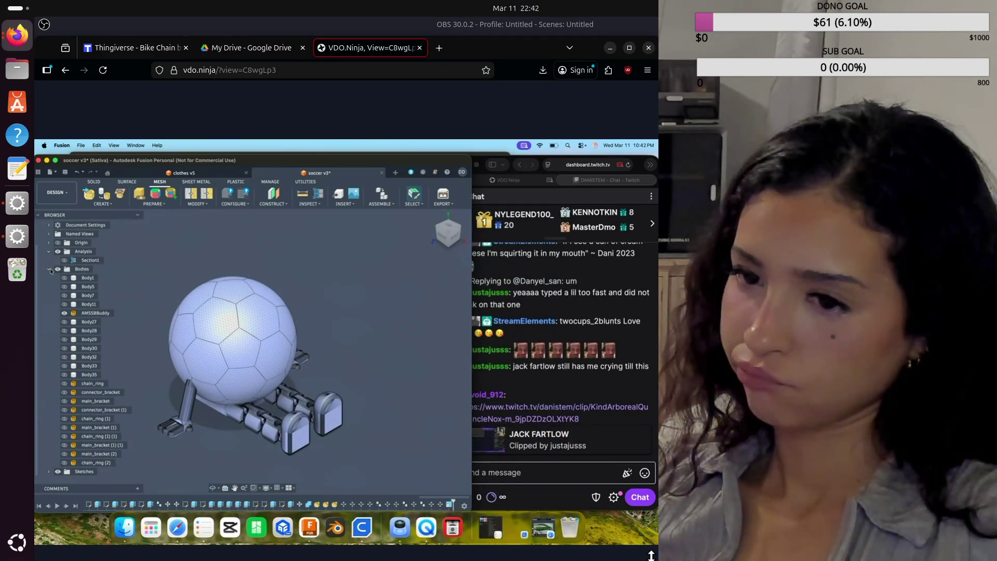
pyautogui.click(49, 269)
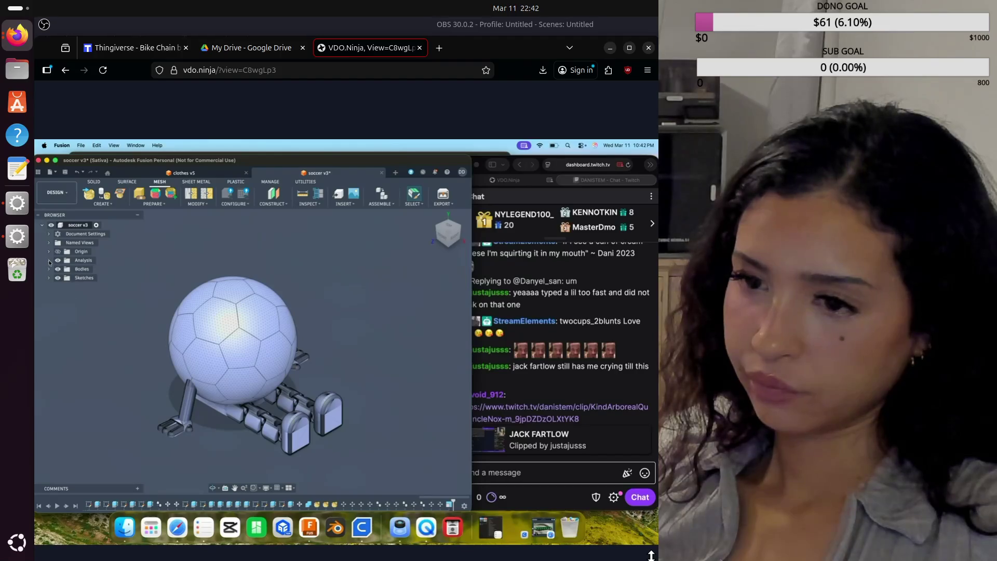
pyautogui.click(444, 238)
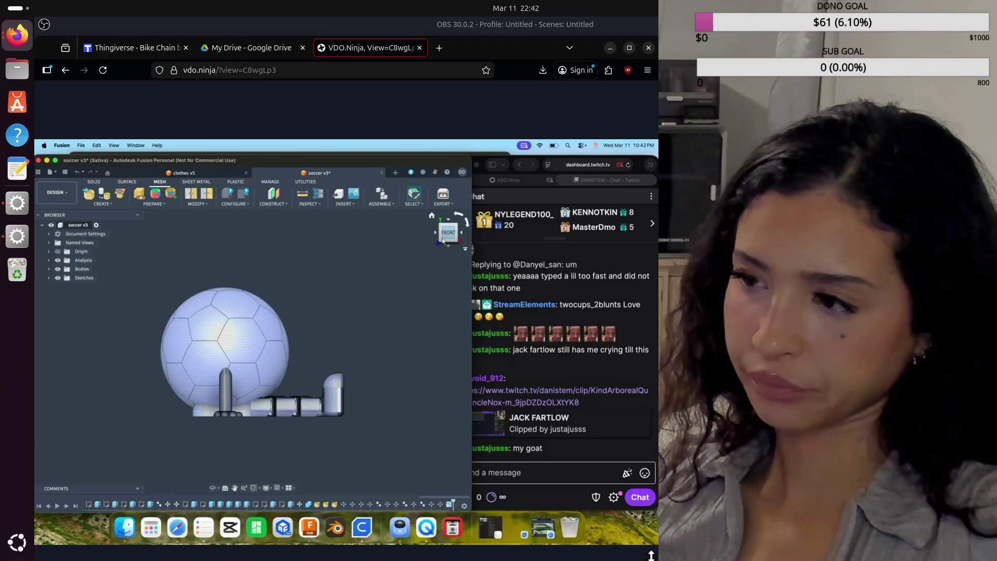
pyautogui.click(449, 248)
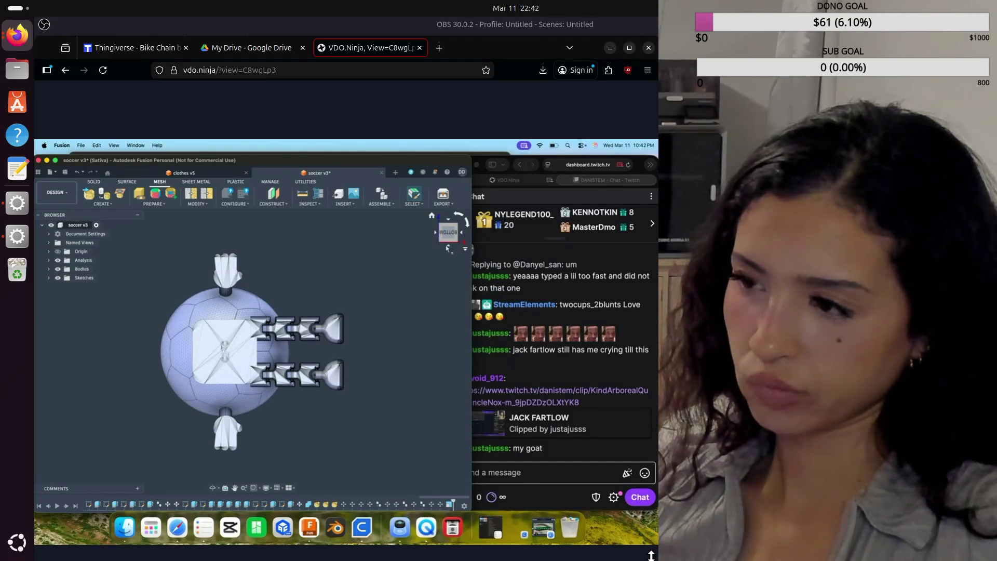
pyautogui.click(439, 236)
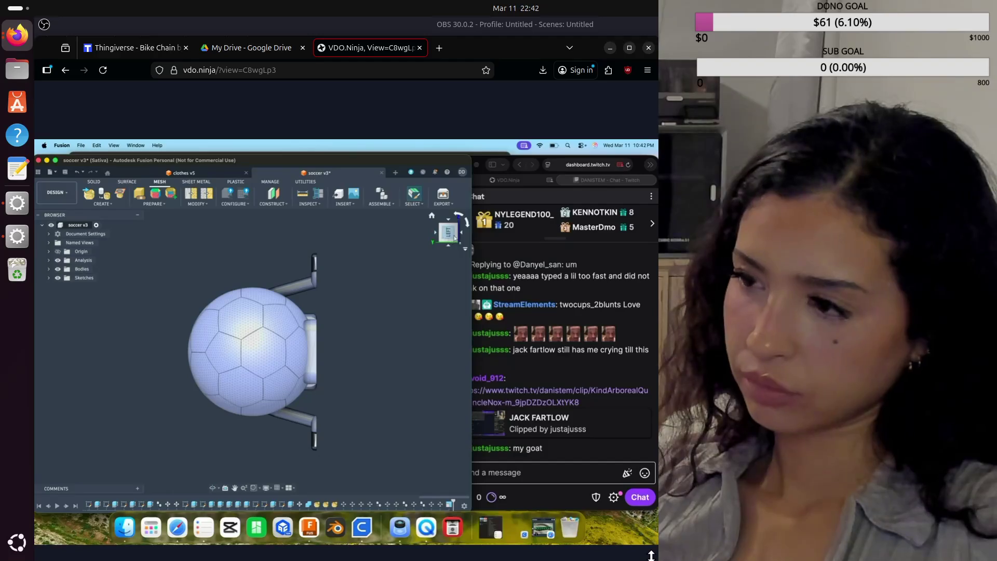
pyautogui.click(436, 221)
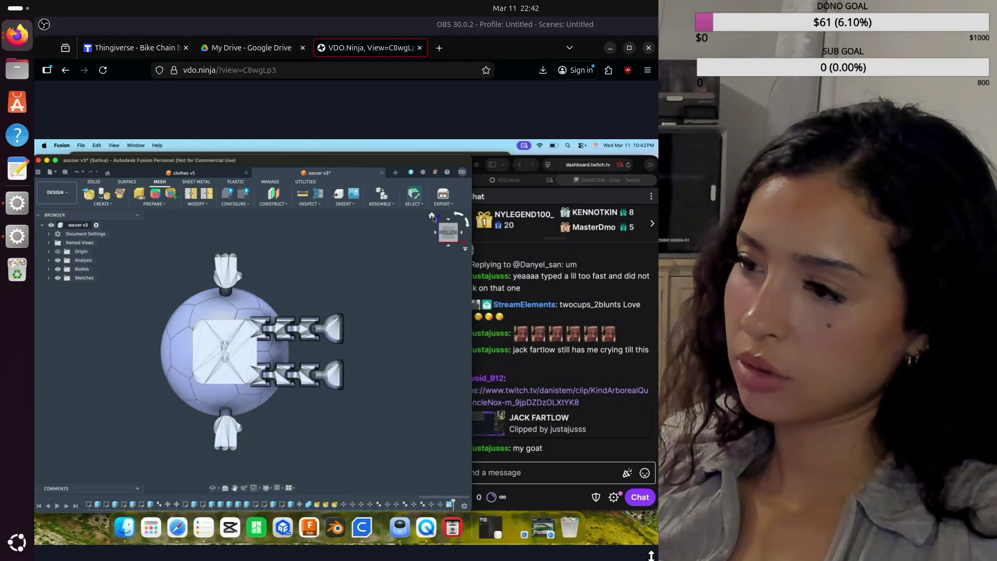
pyautogui.click(432, 216)
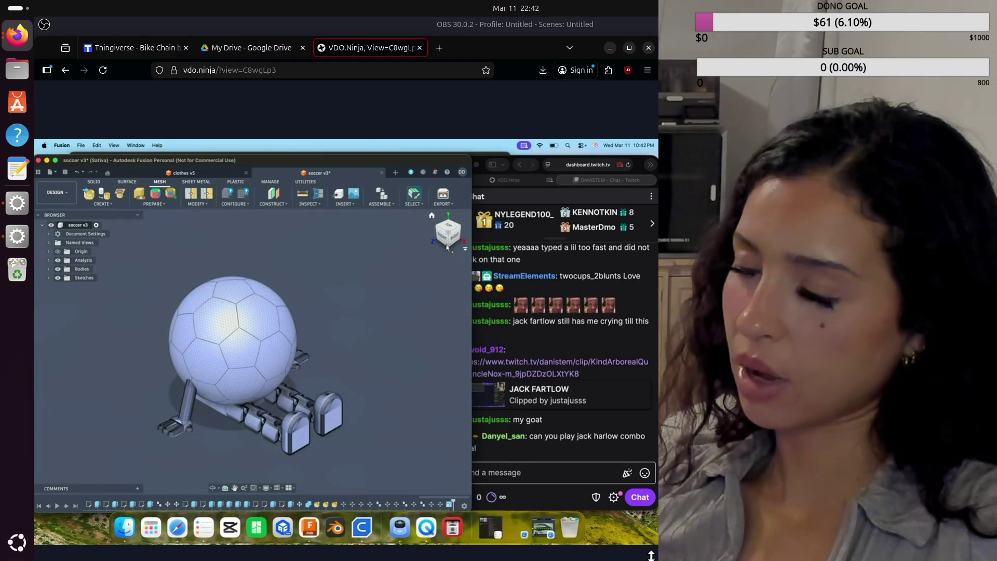
pyautogui.moveTo(449, 234); pyautogui.dragTo(450, 248)
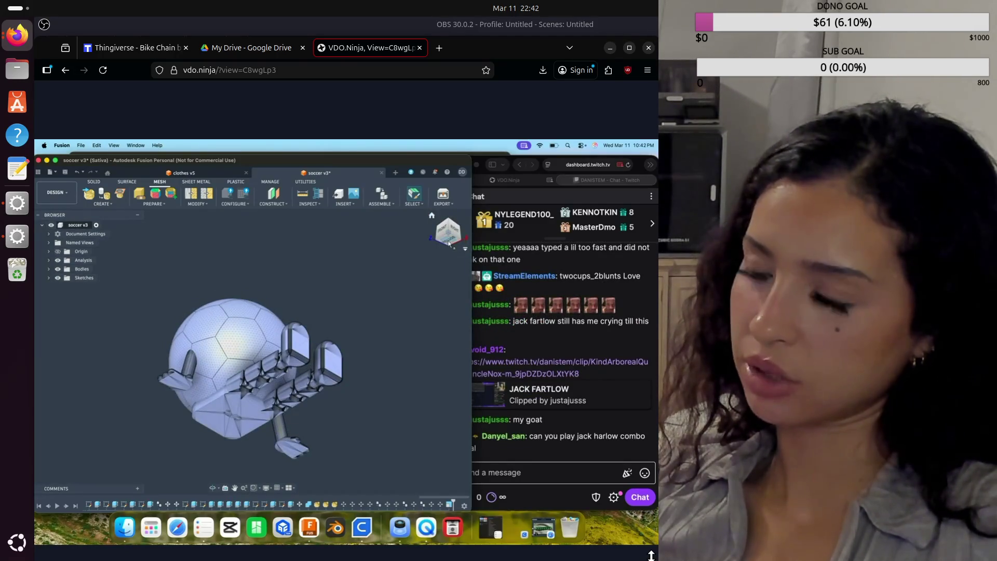
pyautogui.click(450, 234)
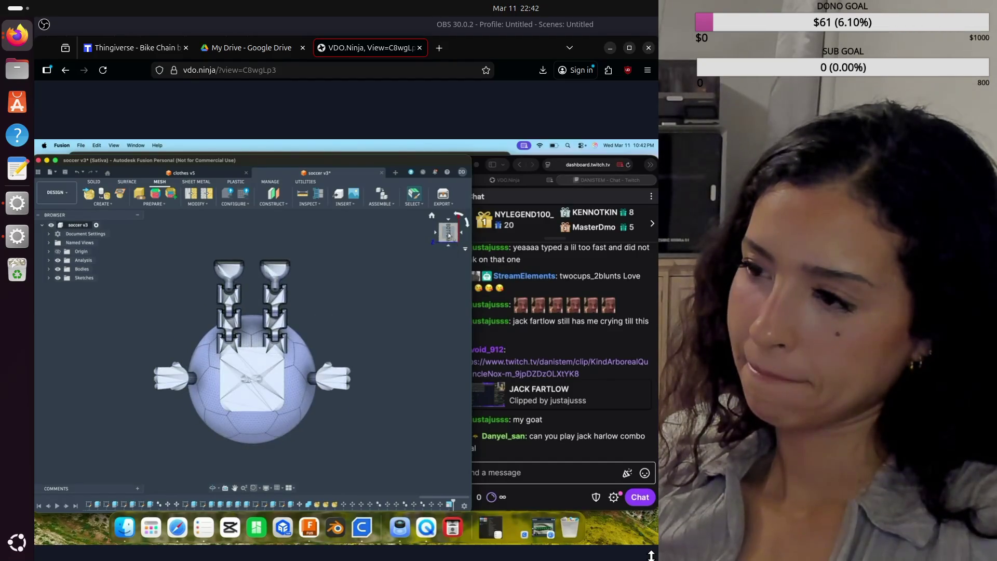
pyautogui.click(459, 221)
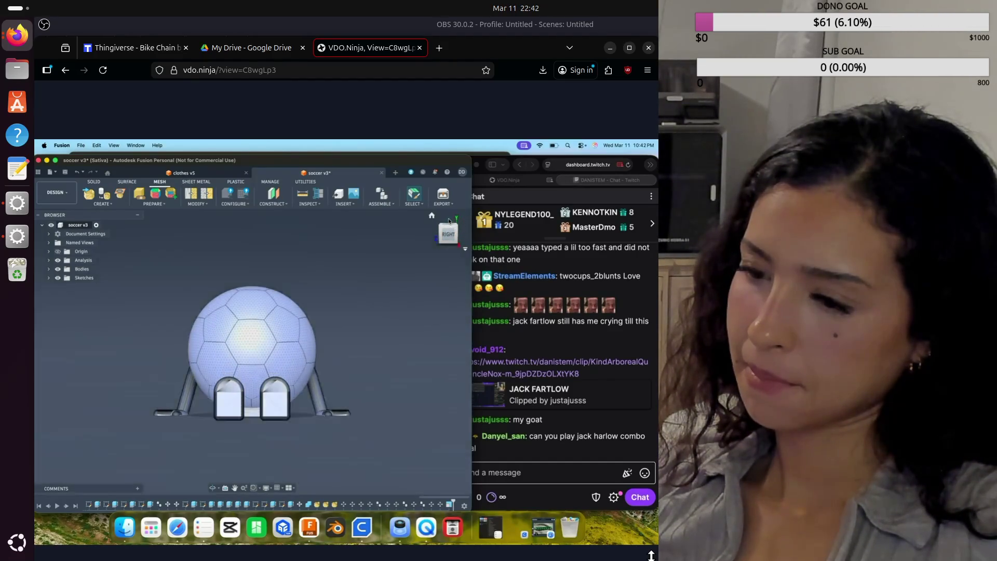
pyautogui.click(433, 217)
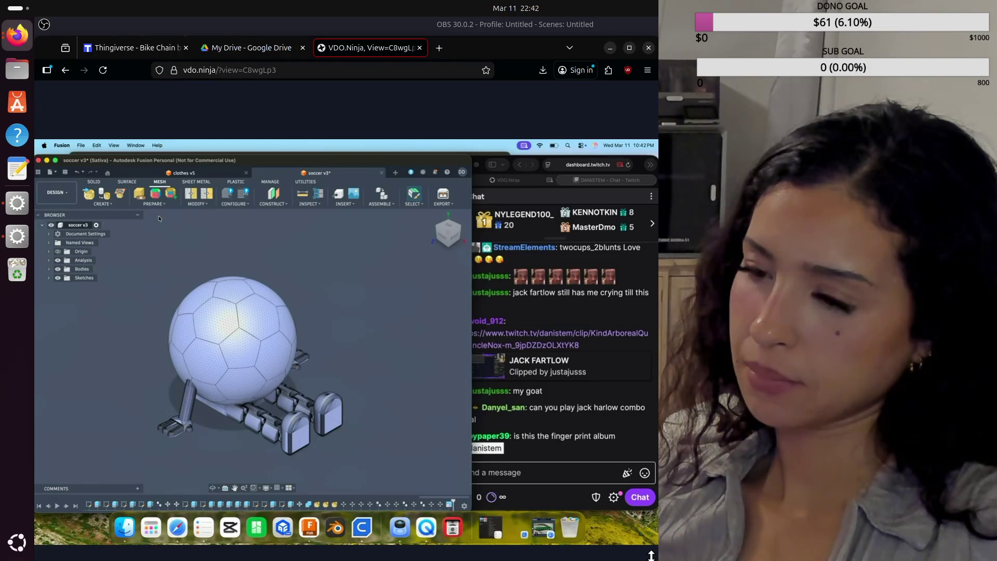
pyautogui.click(527, 474)
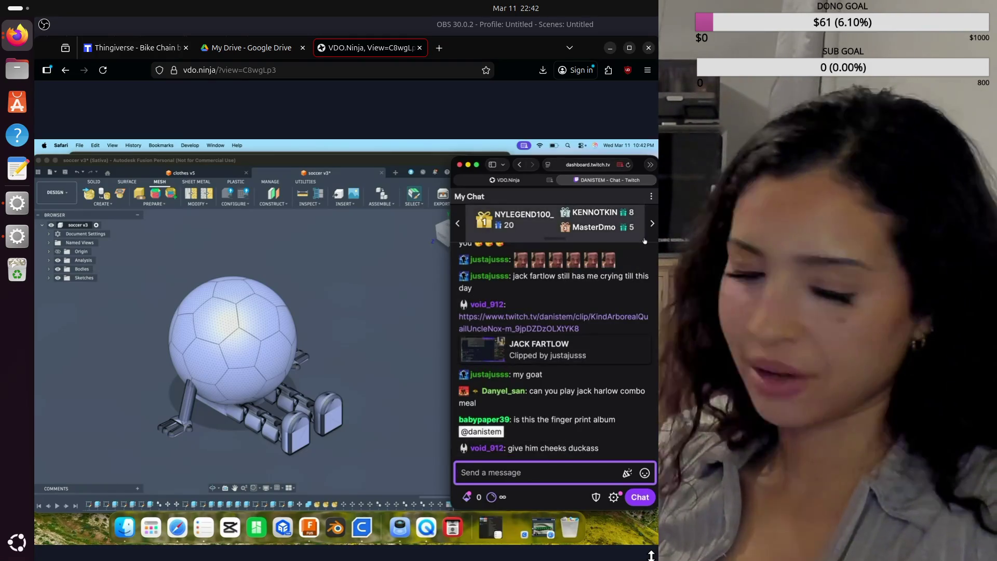
pyautogui.moveTo(557, 332)
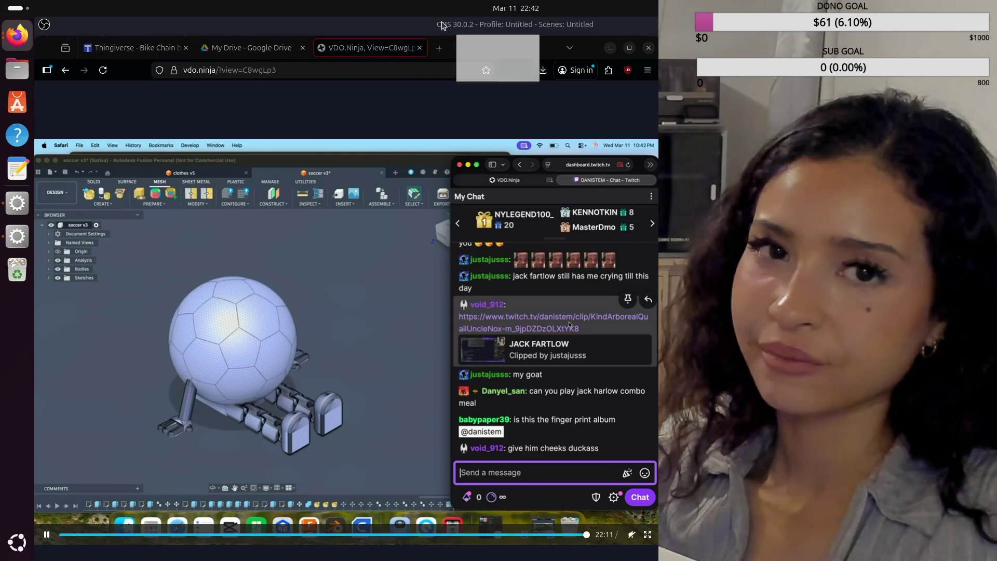
pyautogui.click(475, 48)
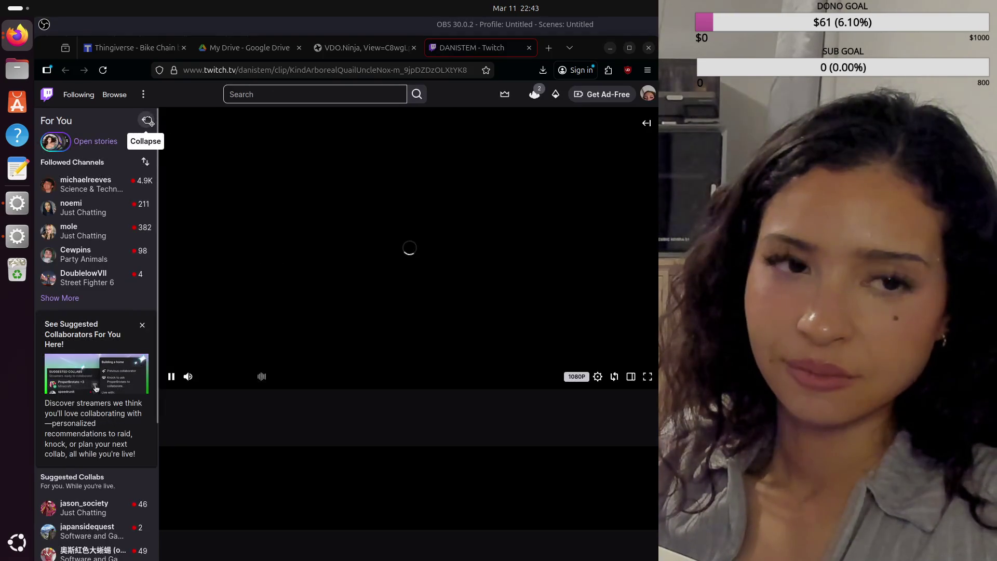
pyautogui.click(146, 119)
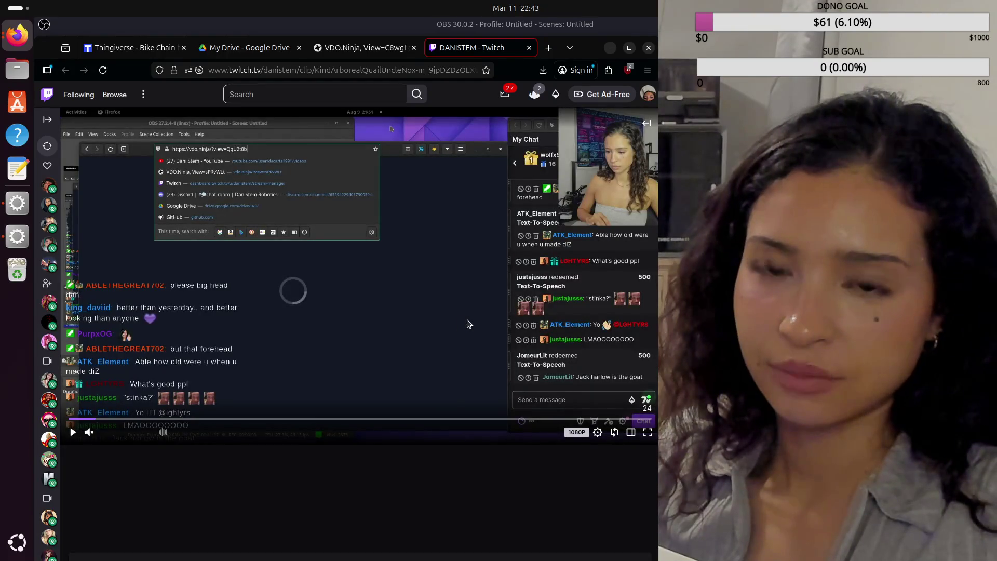
pyautogui.click(75, 432)
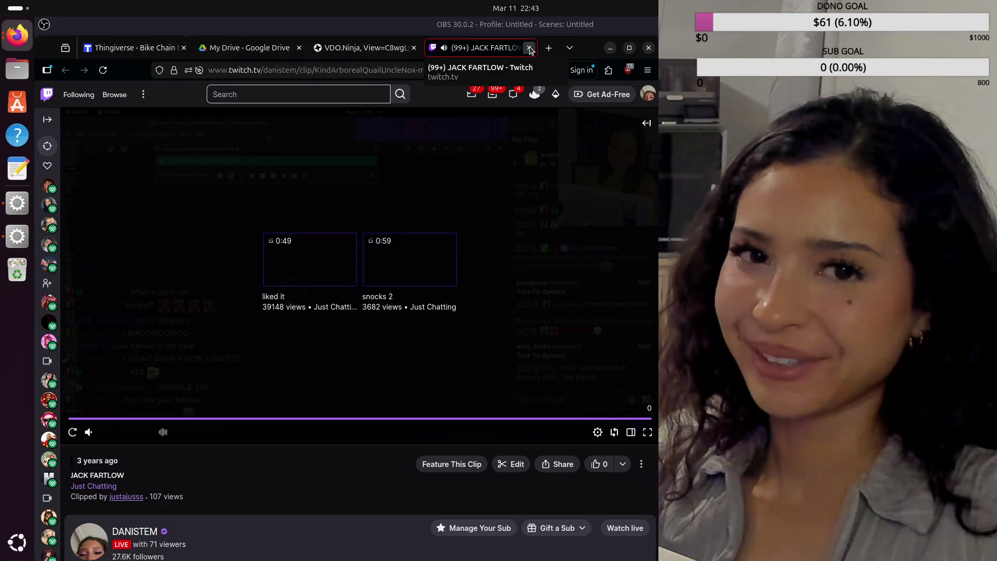
pyautogui.click(529, 48)
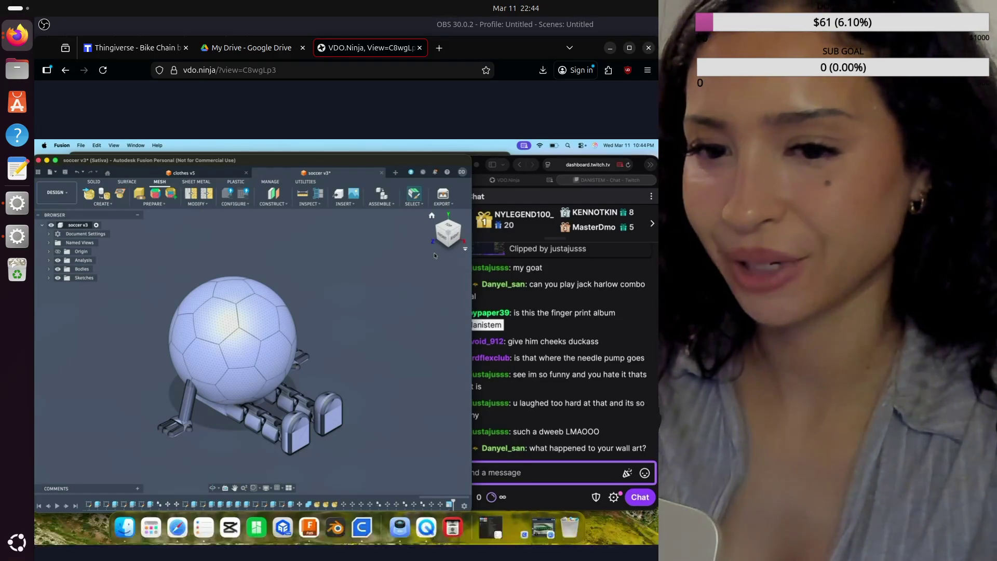
pyautogui.hotkey('alt', 'Tab')
pyautogui.click(292, 509)
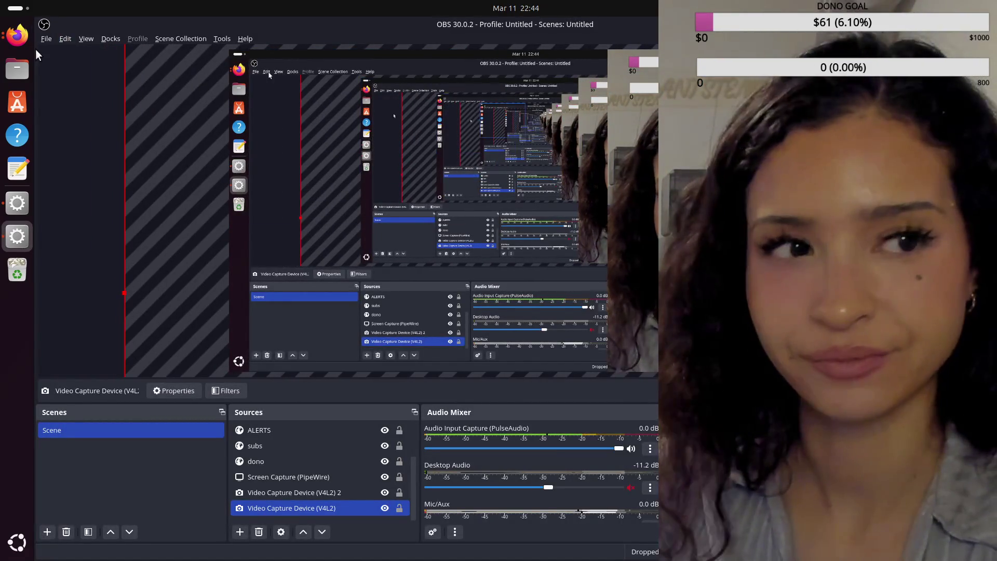
pyautogui.click(17, 35)
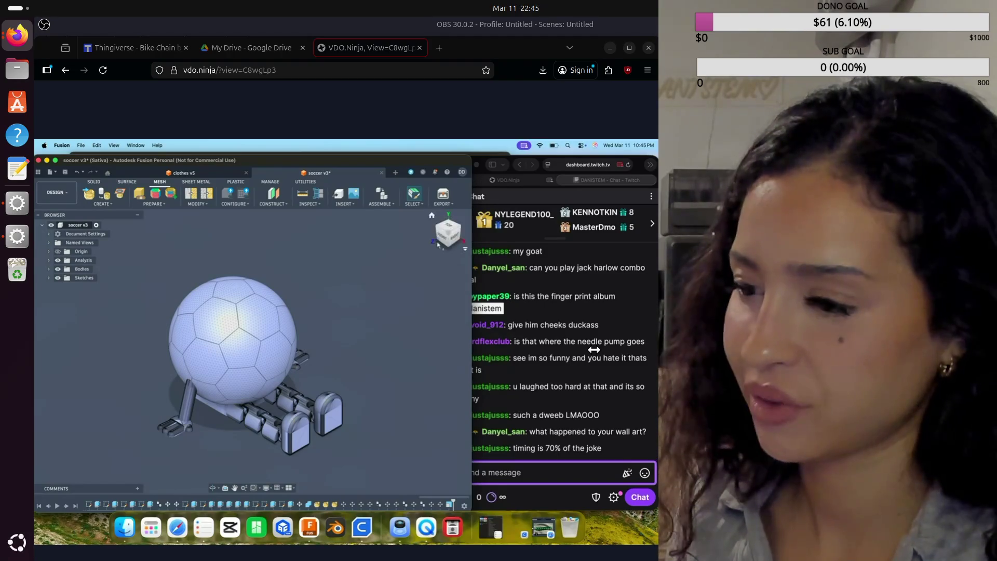
# Switch to the Solid modelling tools to build the stick body
pyautogui.click(96, 185)
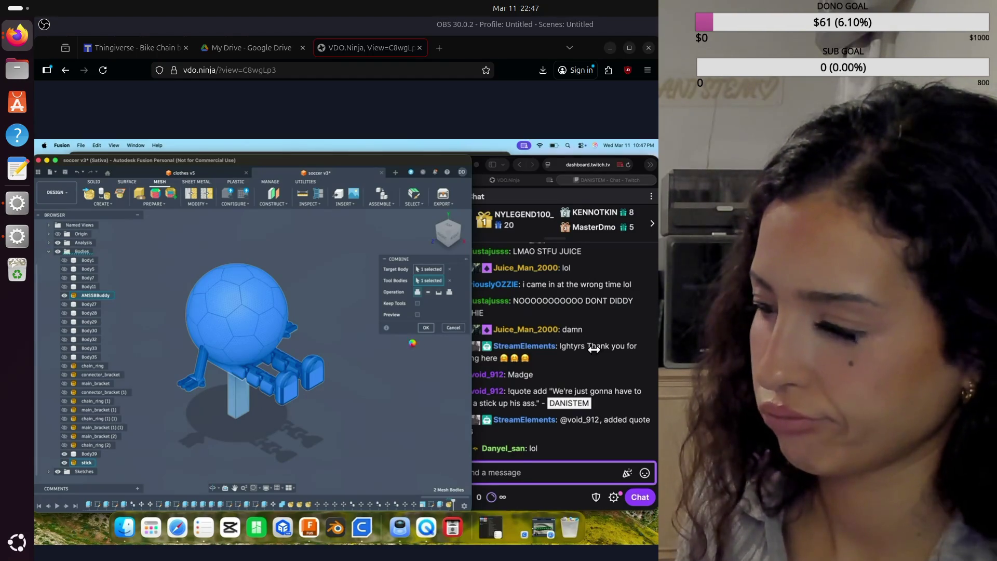
# Check and write in the stream chat, then return to the soccer v3 design
pyautogui.click(570, 468)
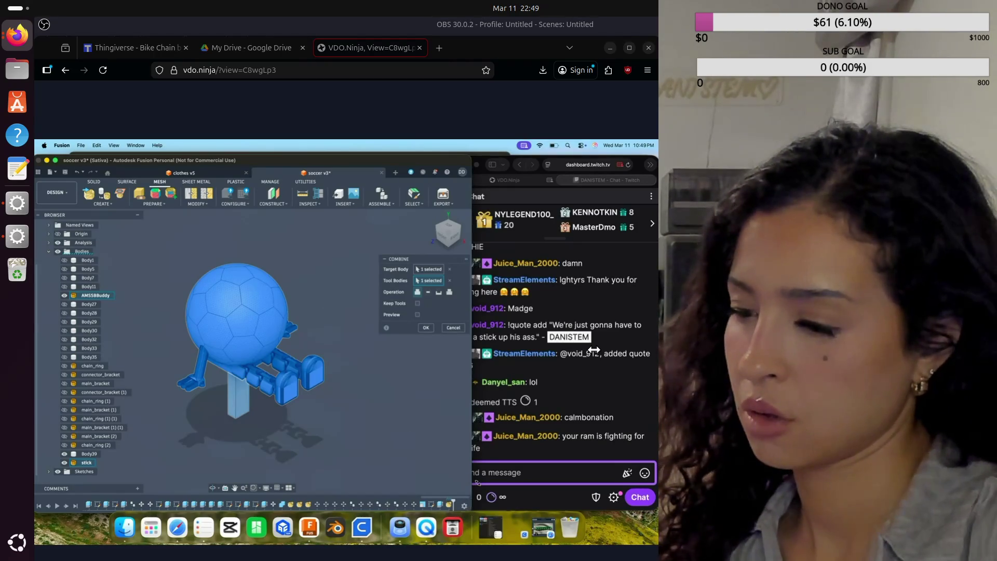
pyautogui.click(455, 460)
pyautogui.click(365, 408)
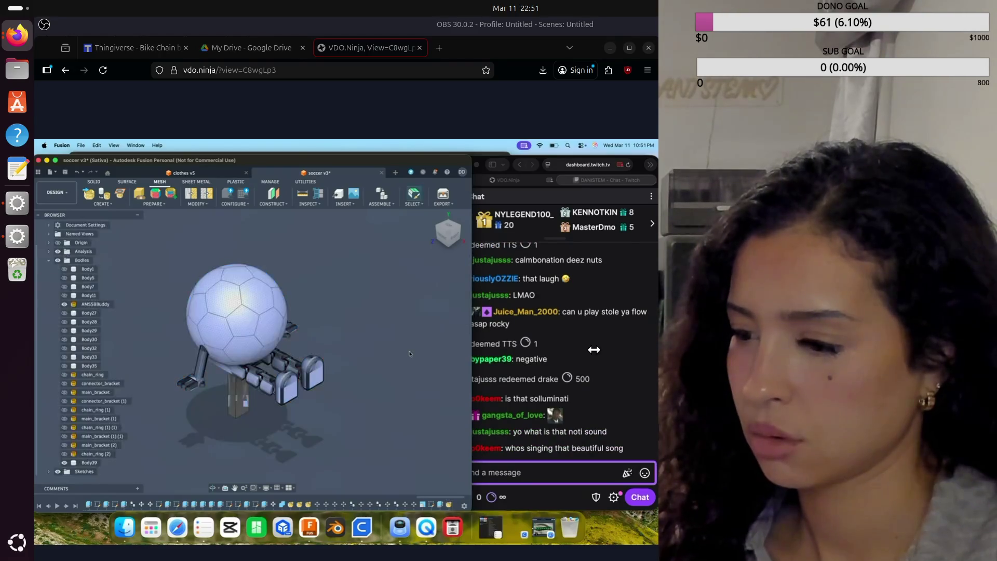
# Dismiss the marking menu, view the model from the right side and pan it up and right
pyautogui.rightClick(410, 352)
pyautogui.click(410, 353)
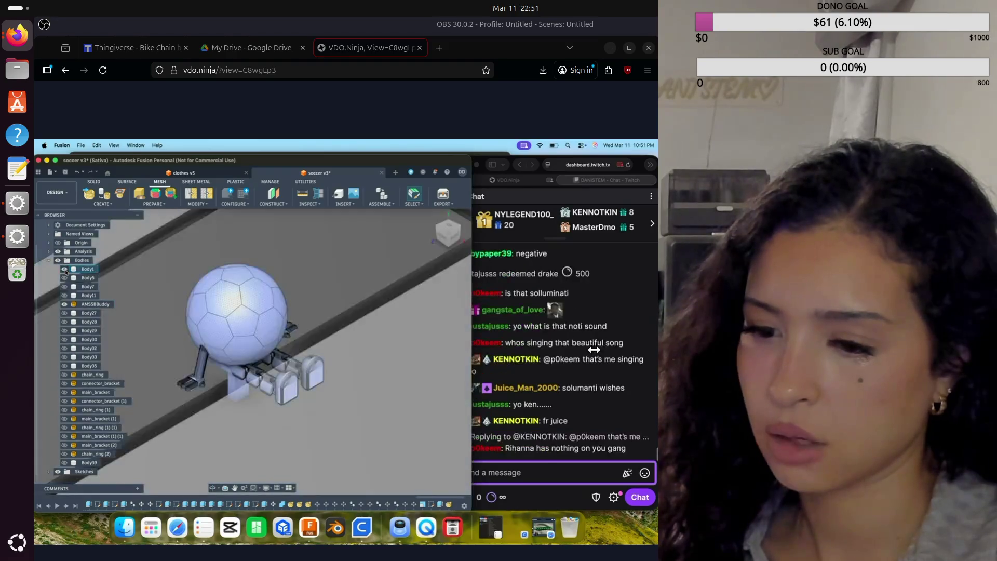
pyautogui.click(446, 234)
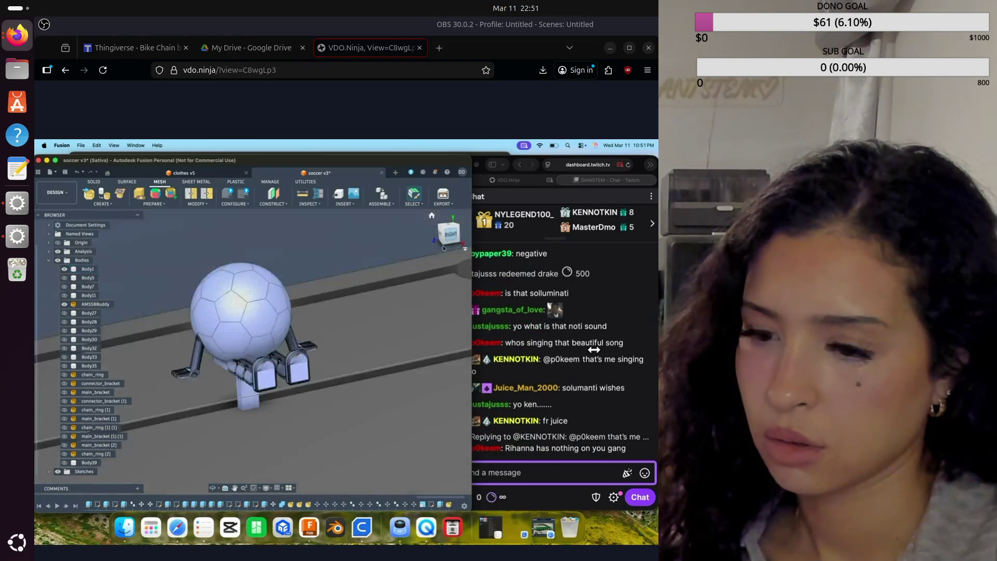
pyautogui.moveTo(257, 347); pyautogui.dragTo(281, 309, button='middle')
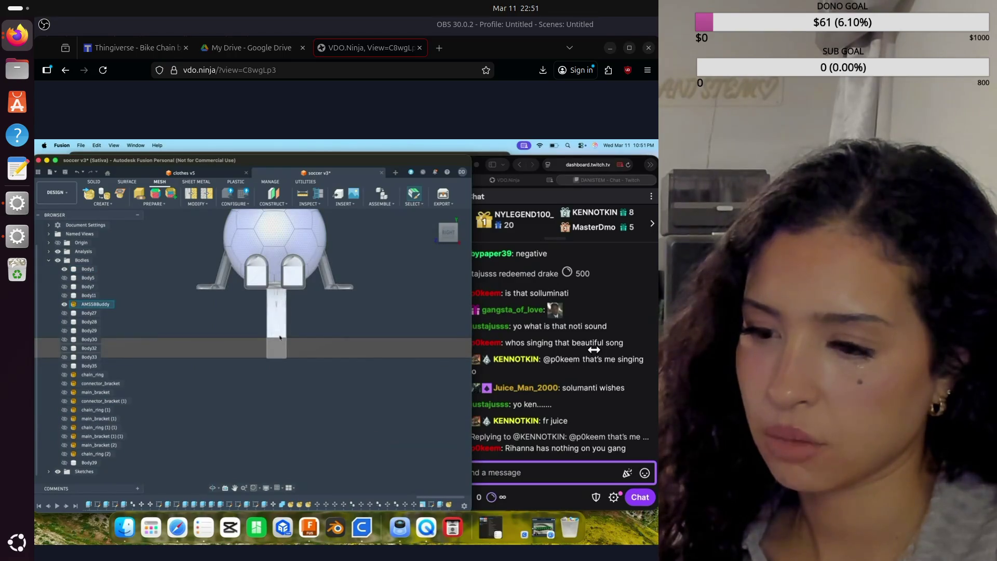
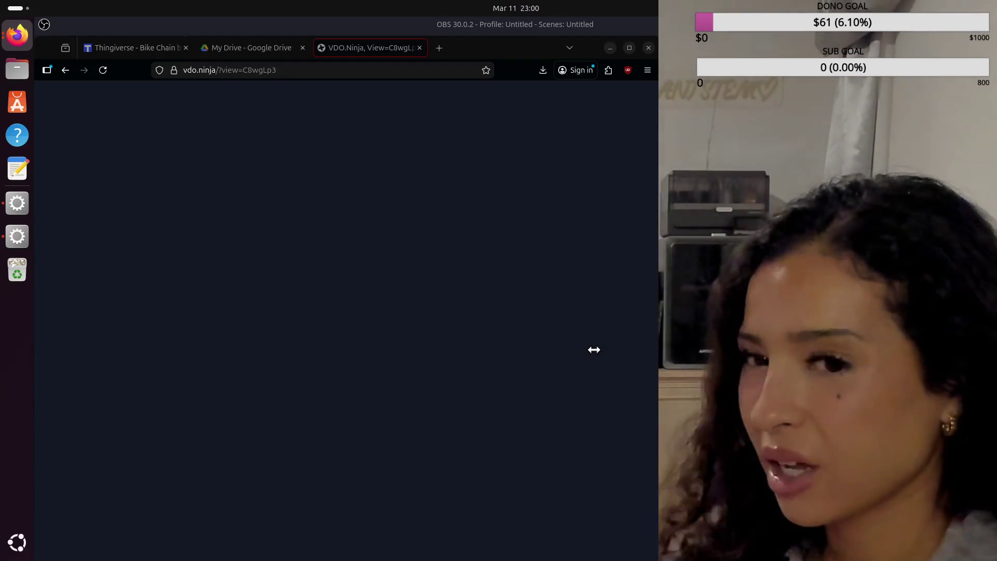
# Search Google for 'ausrillain food' in a new tab
pyautogui.click(439, 49)
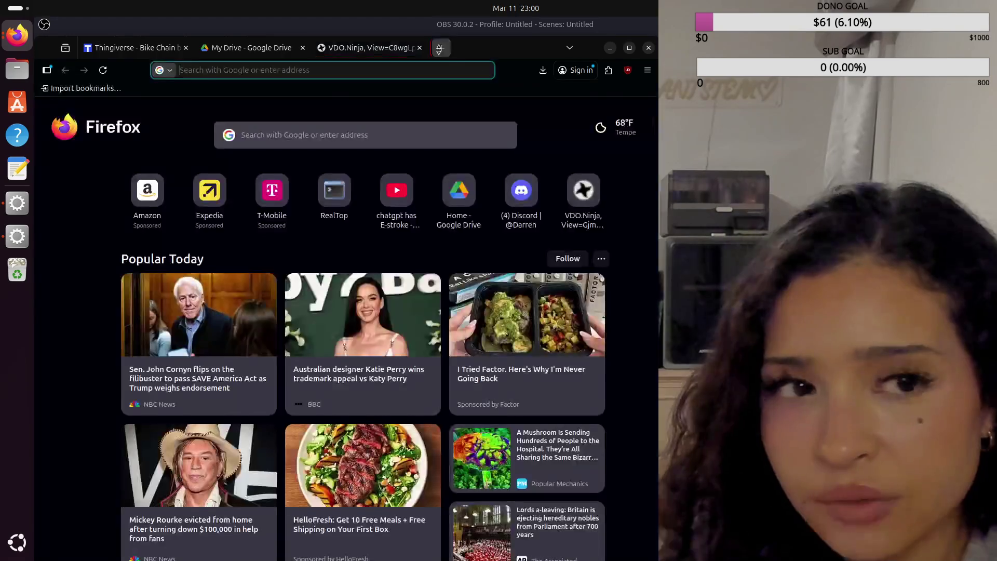
pyautogui.write('ausril')
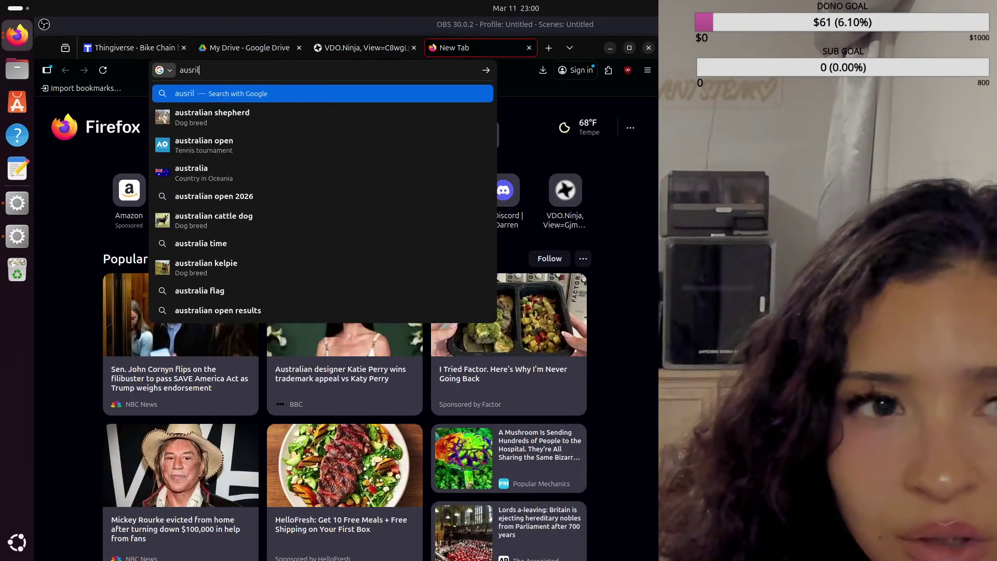
pyautogui.write('lain food')
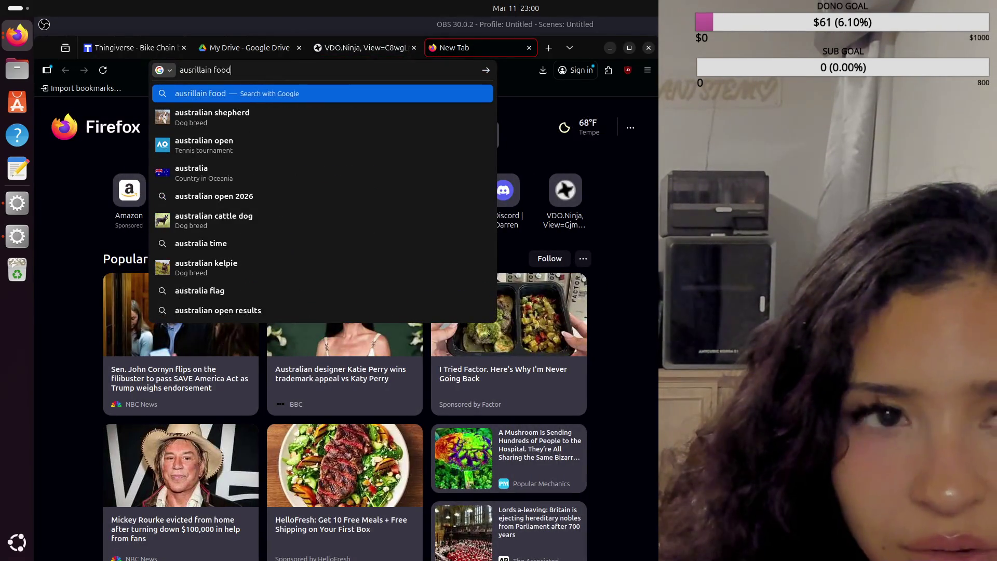
pyautogui.press('Return')
pyautogui.scroll(-2, 314, 339)
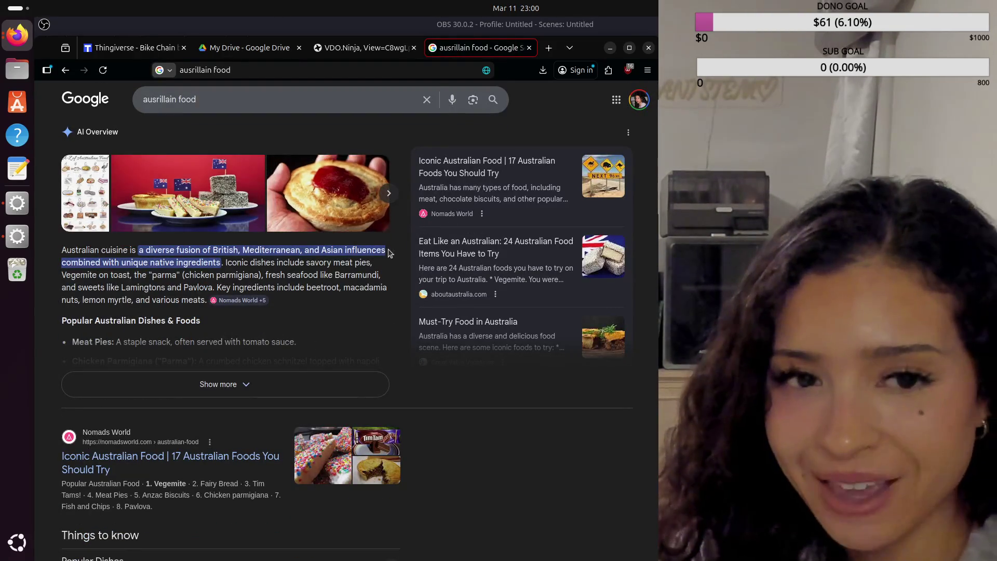
pyautogui.scroll(2, 361, 234)
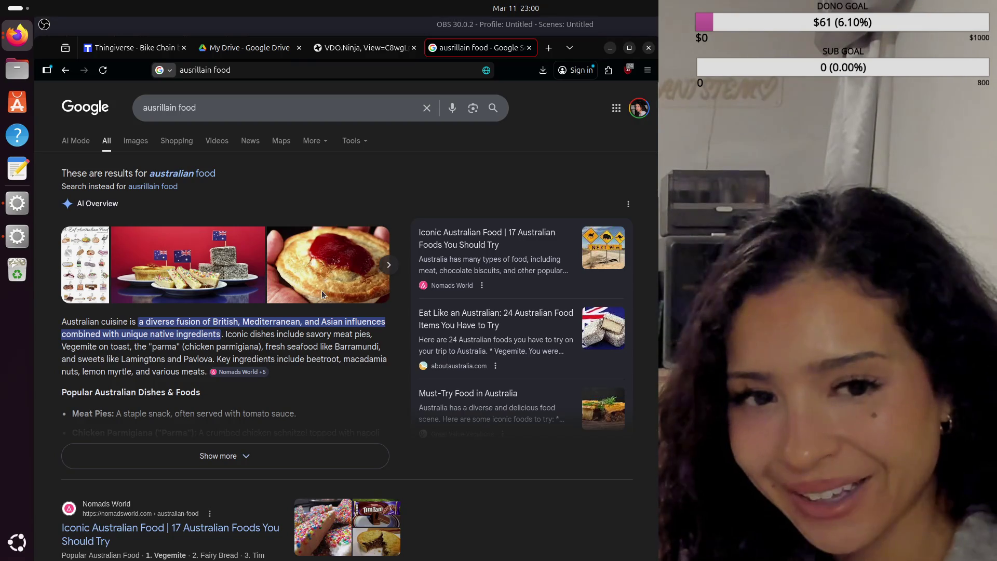
# Switch to image results and preview the CNN meat pie and Nomads fairy bread photos
pyautogui.click(136, 143)
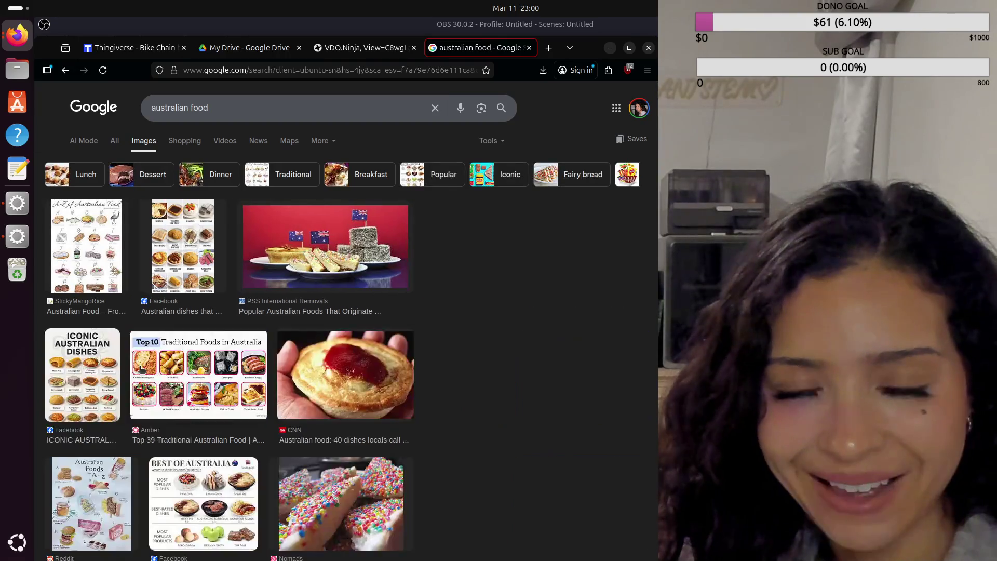
pyautogui.click(346, 374)
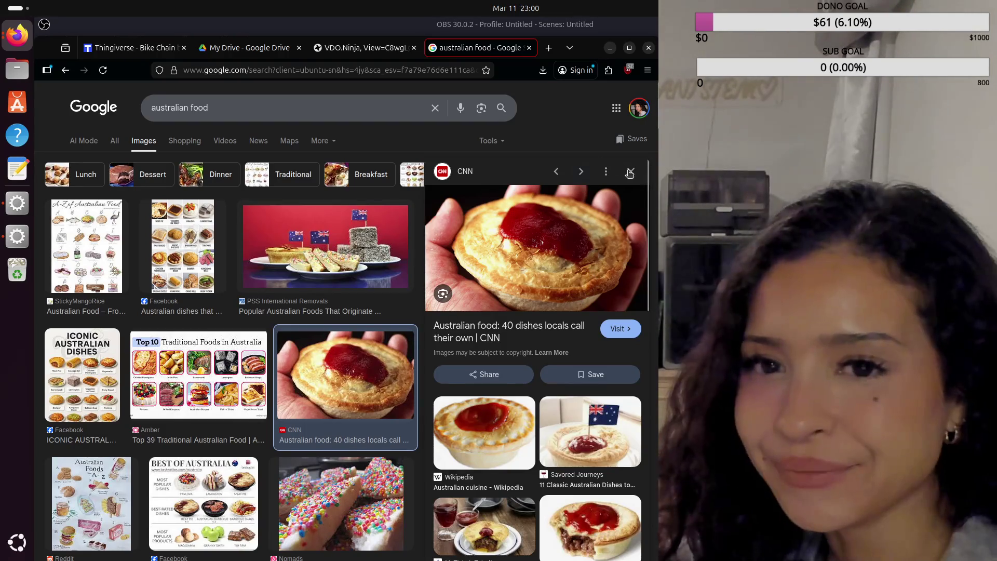
pyautogui.press('Escape')
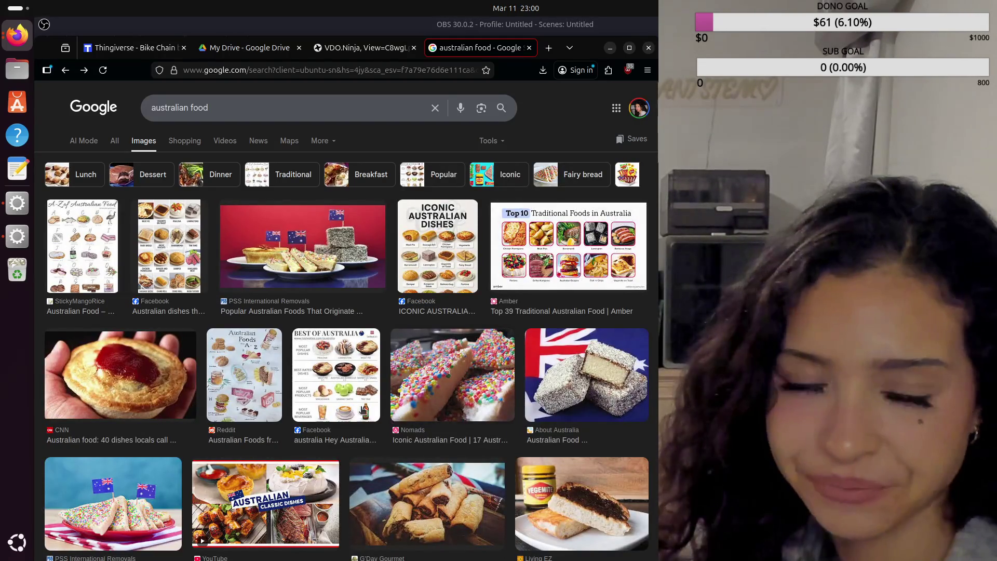
pyautogui.click(461, 398)
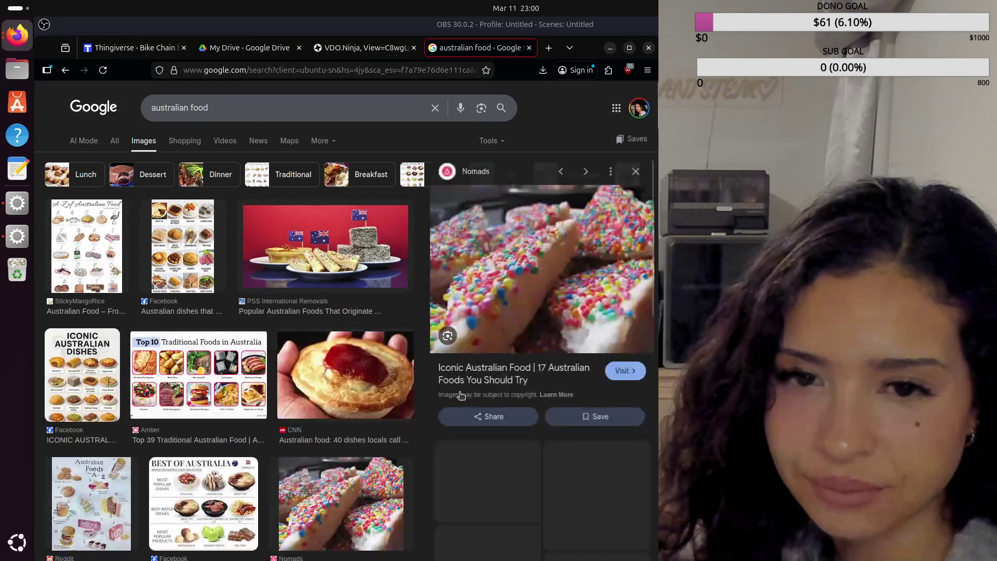
pyautogui.click(632, 171)
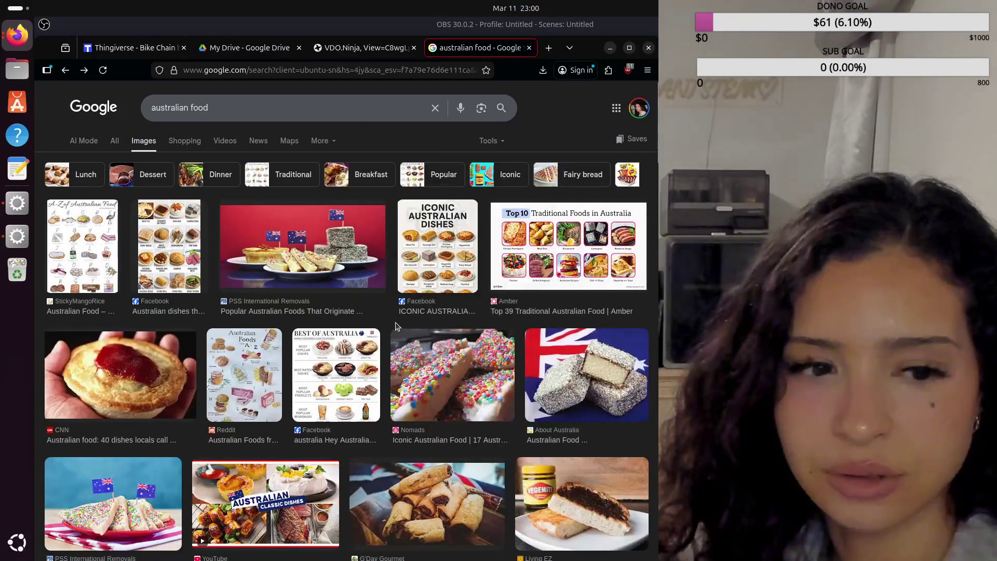
pyautogui.scroll(-2, 369, 346)
# Preview the PSS and Outlook Traveller fairy bread images and the hot dog image
pyautogui.click(113, 433)
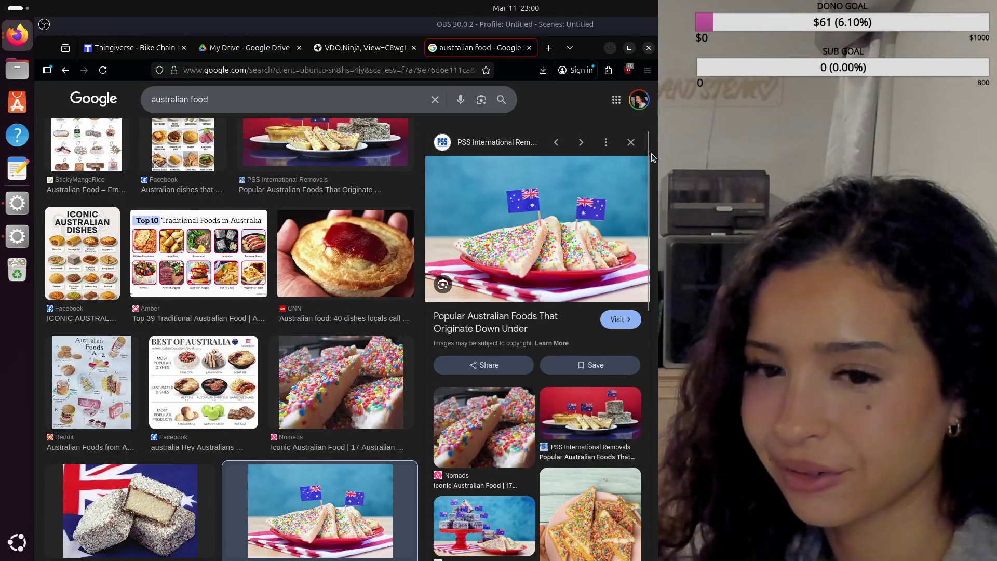
pyautogui.scroll(-1, 593, 441)
pyautogui.scroll(-1, 593, 441)
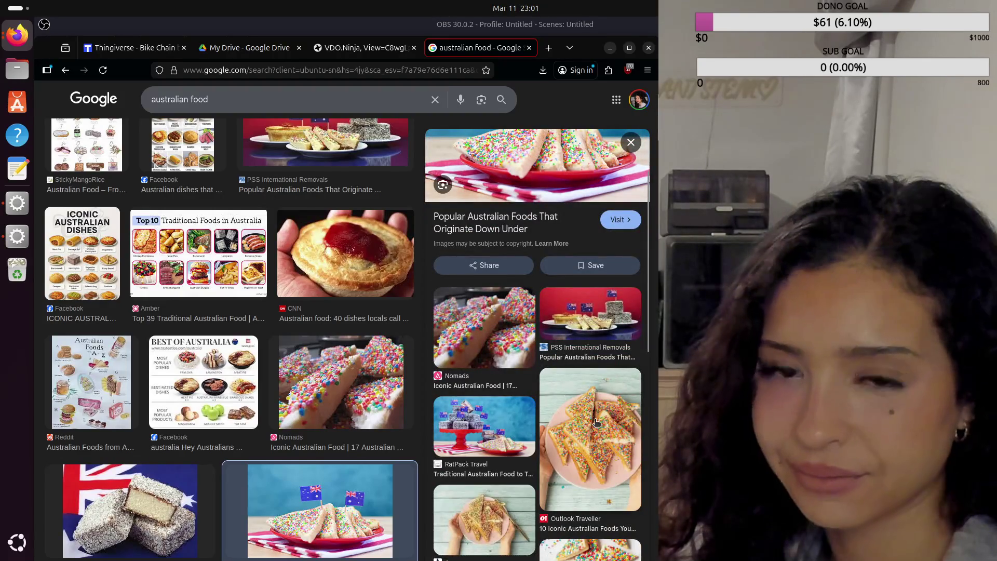
pyautogui.click(597, 422)
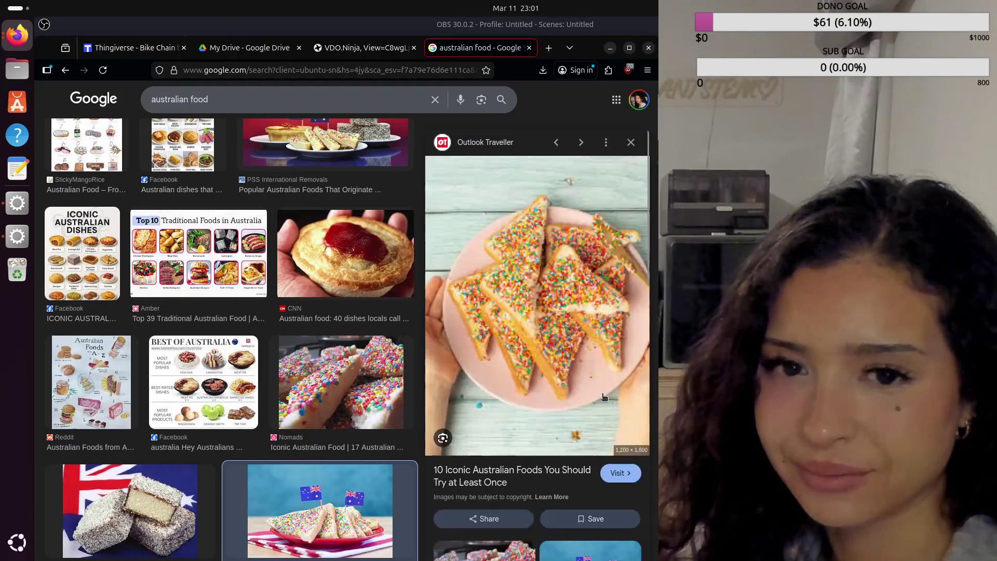
pyautogui.click(632, 142)
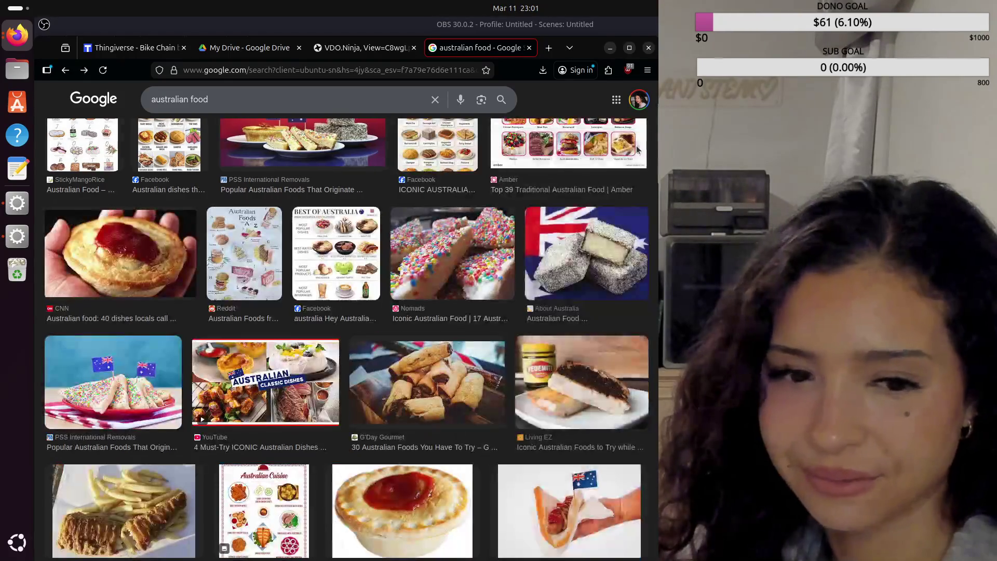
pyautogui.scroll(-1, 434, 348)
pyautogui.scroll(-2, 434, 349)
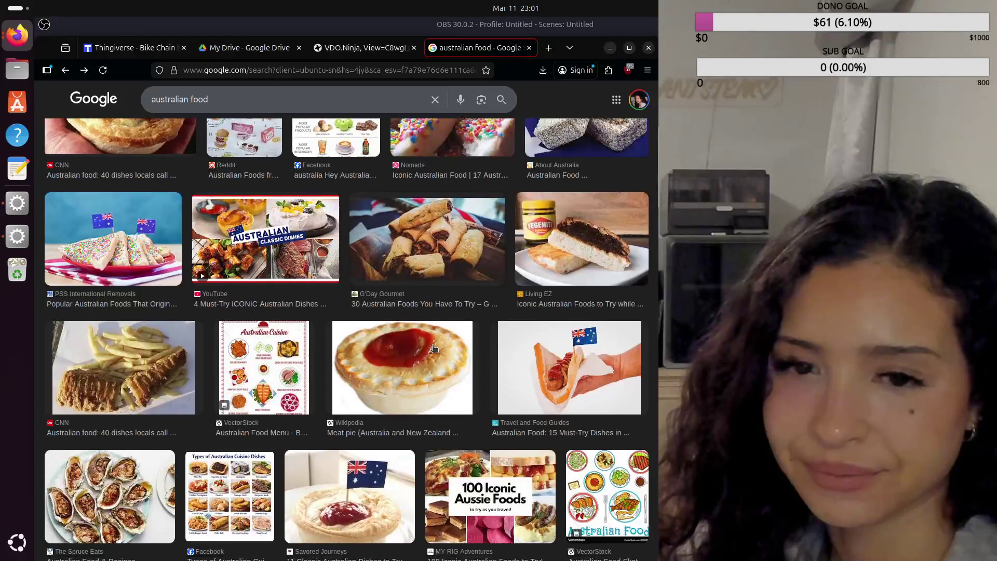
pyautogui.click(597, 377)
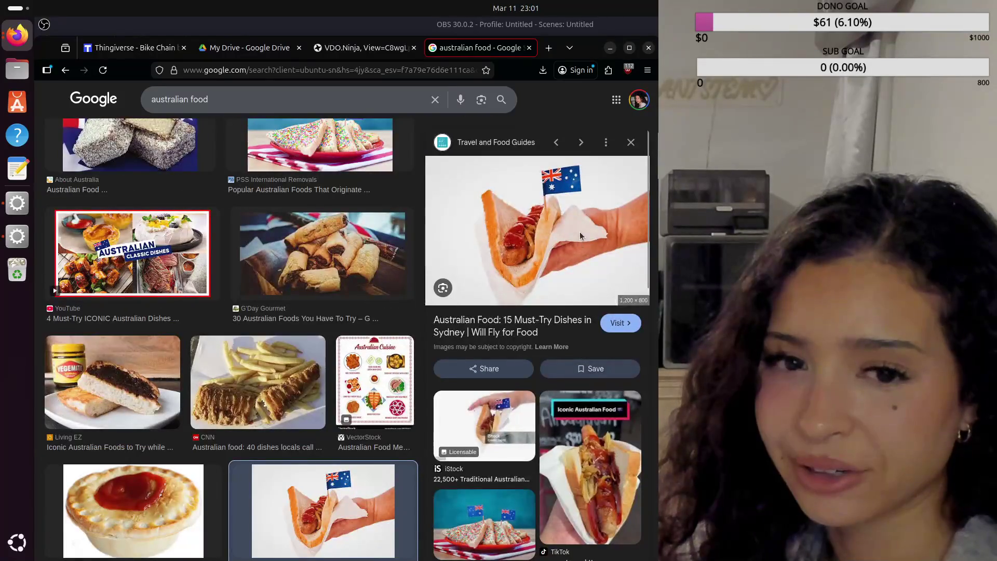
pyautogui.click(632, 143)
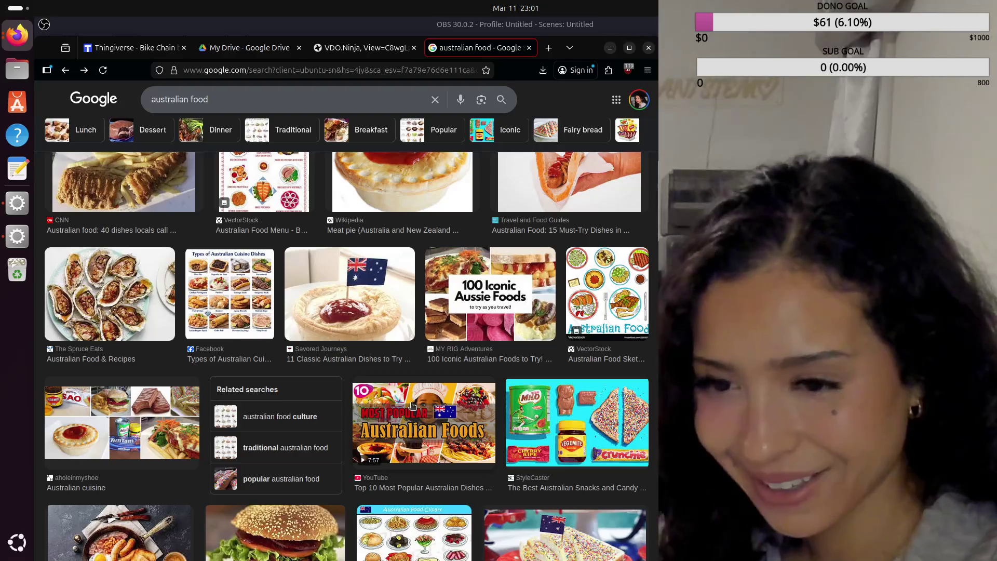
pyautogui.scroll(-3, 413, 405)
pyautogui.scroll(-2, 414, 405)
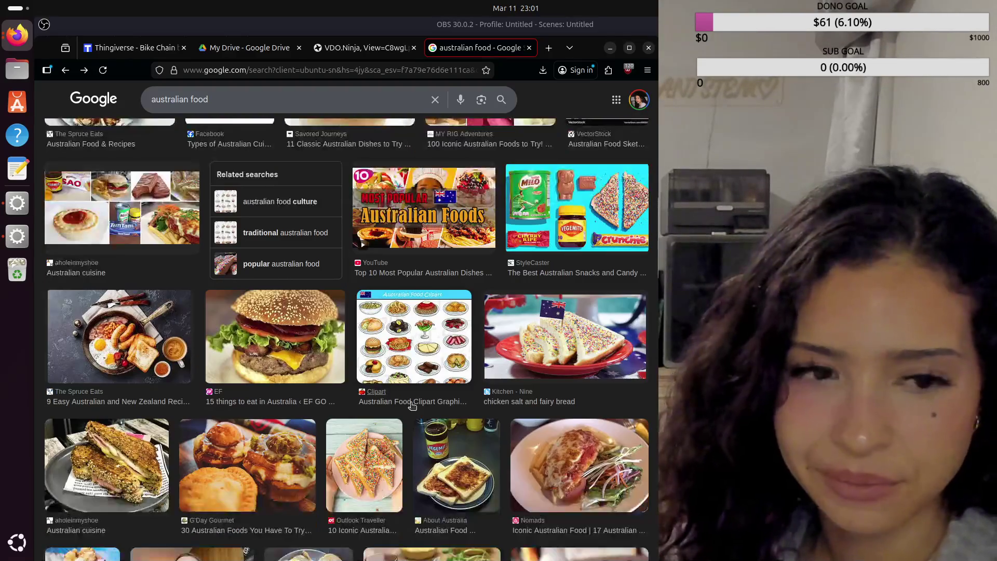
pyautogui.scroll(-1, 412, 405)
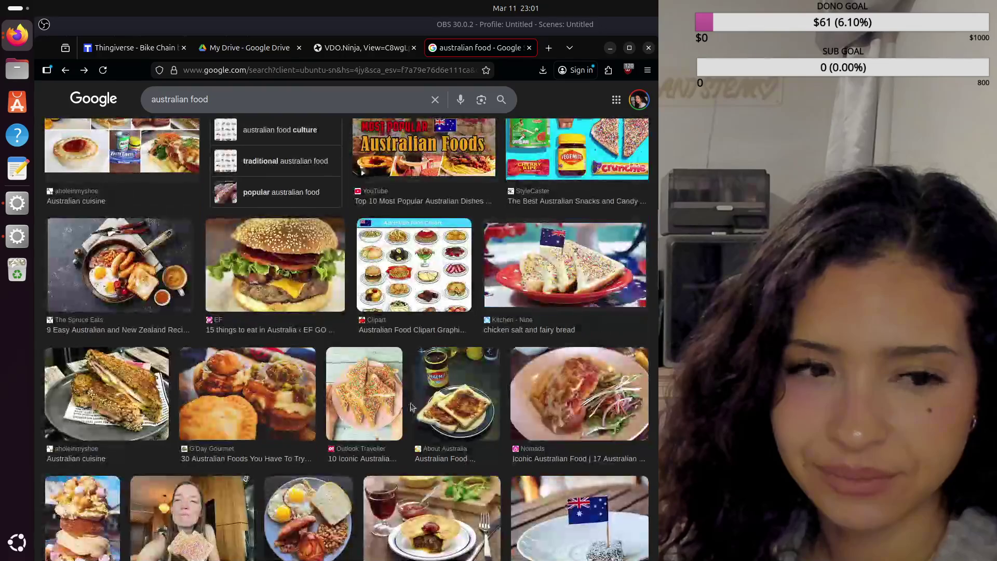
pyautogui.scroll(-2, 412, 405)
pyautogui.scroll(-2, 411, 403)
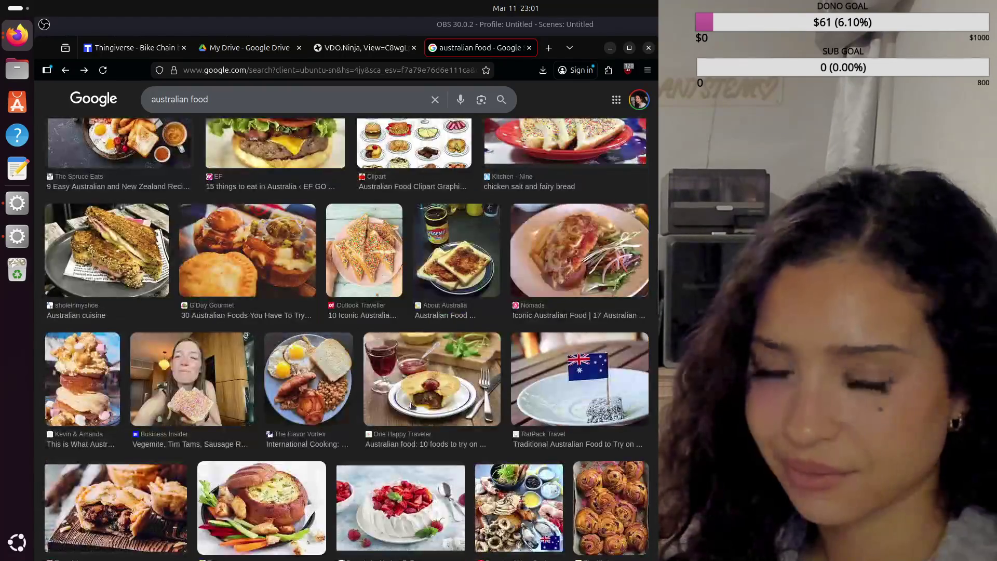
pyautogui.scroll(-2, 411, 403)
pyautogui.scroll(-2, 412, 404)
pyautogui.scroll(-2, 411, 404)
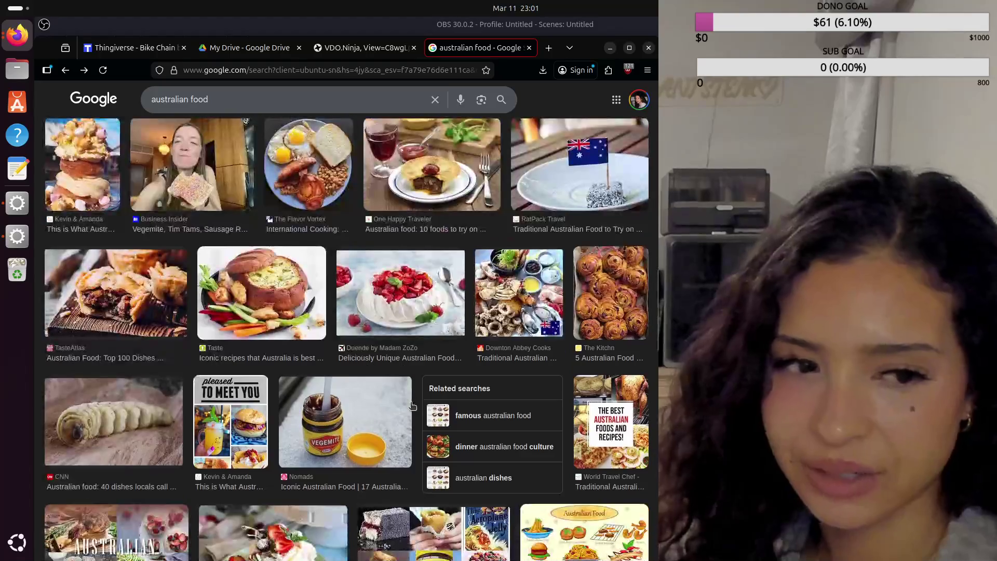
pyautogui.scroll(-1, 412, 406)
pyautogui.scroll(-1, 411, 405)
pyautogui.scroll(-1, 412, 405)
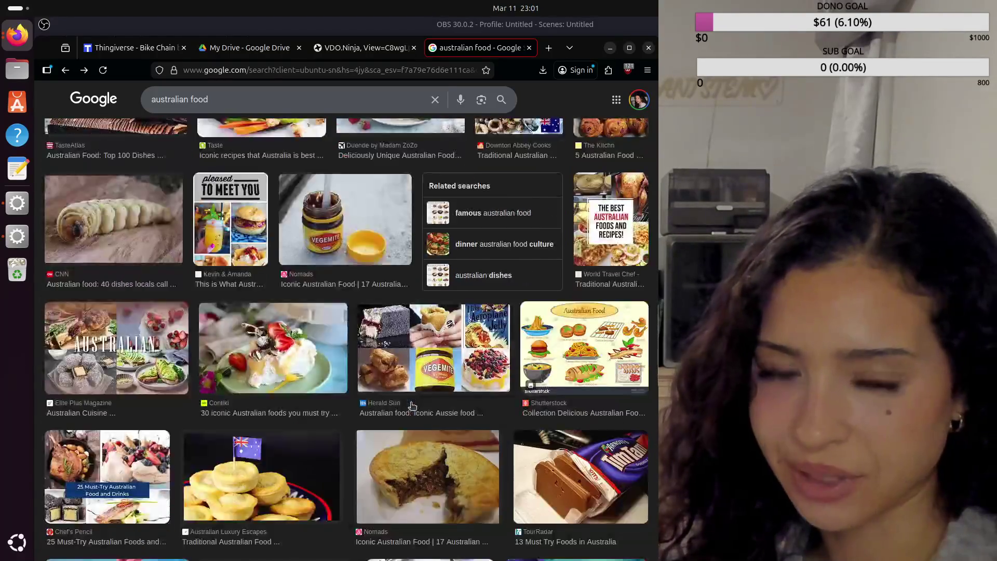
pyautogui.scroll(-2, 412, 405)
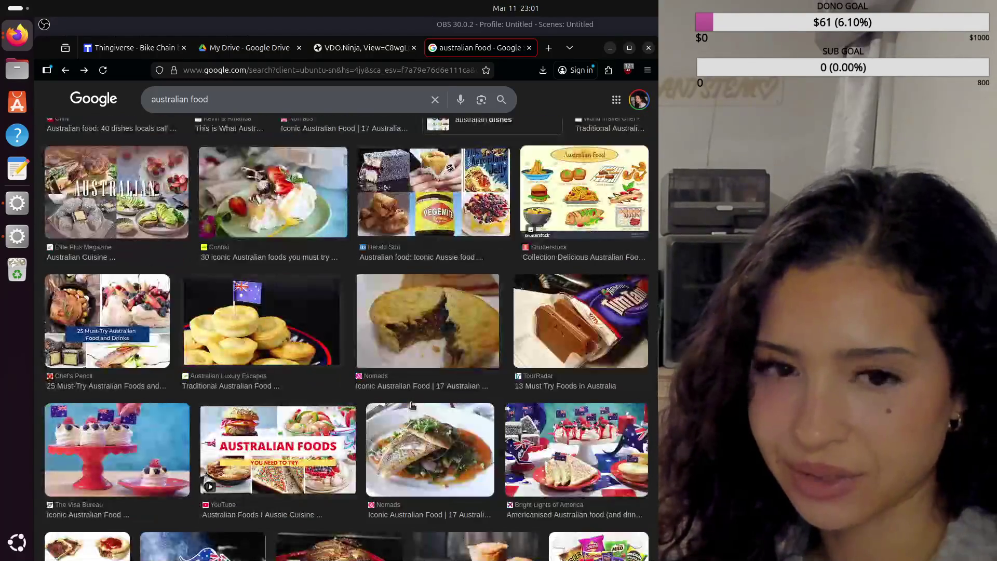
# Preview the Nomads meat pie image, then begin editing the search query
pyautogui.click(438, 325)
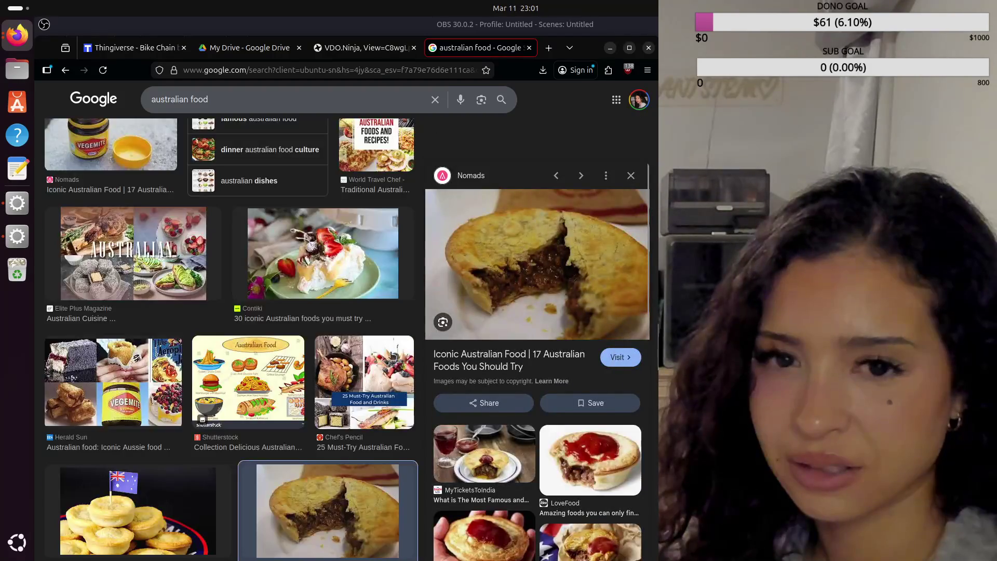
pyautogui.click(624, 183)
pyautogui.scroll(-3, 451, 425)
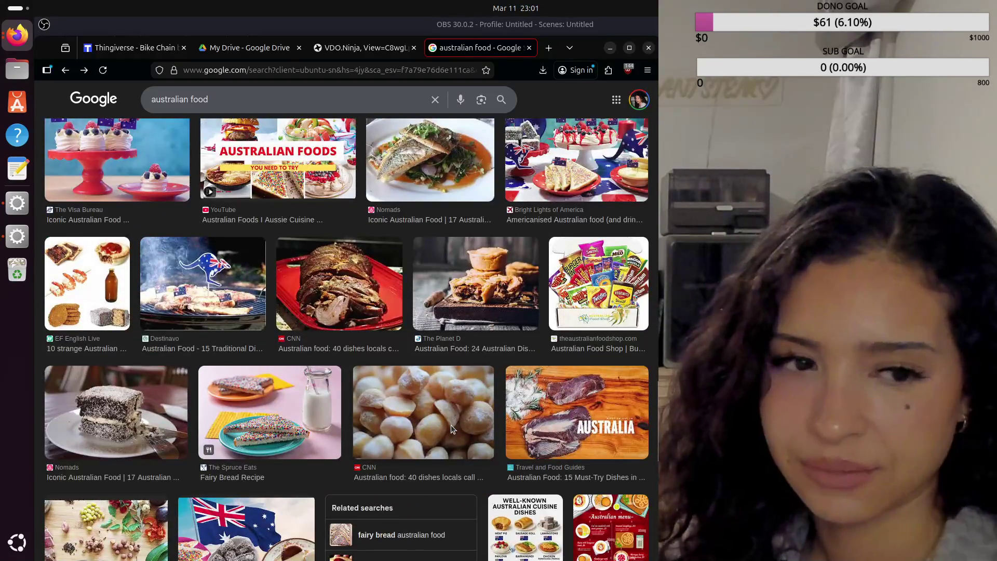
pyautogui.scroll(5, 468, 423)
pyautogui.scroll(5, 472, 423)
pyautogui.scroll(5, 472, 423)
pyautogui.scroll(5, 473, 424)
pyautogui.scroll(5, 474, 423)
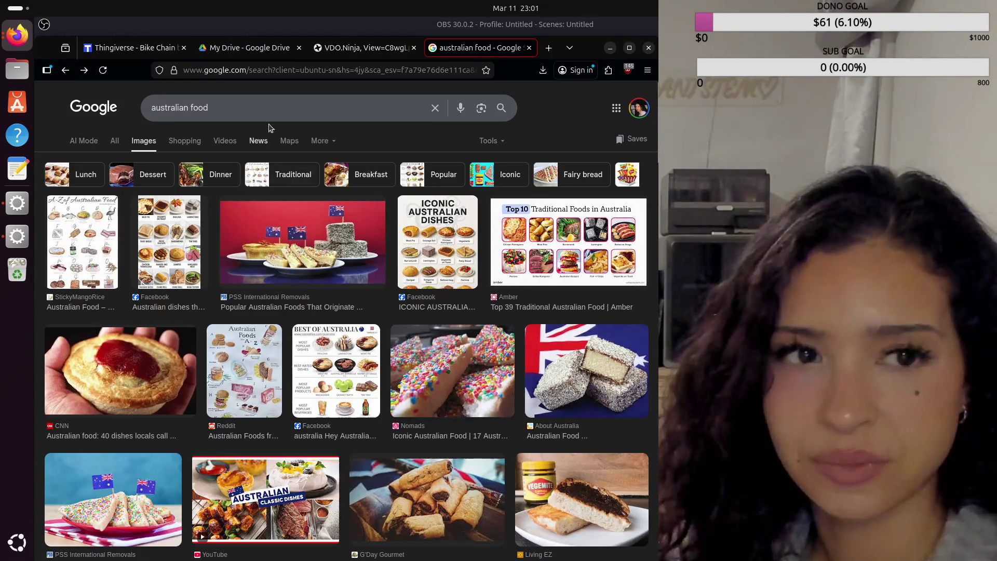
pyautogui.click(192, 109)
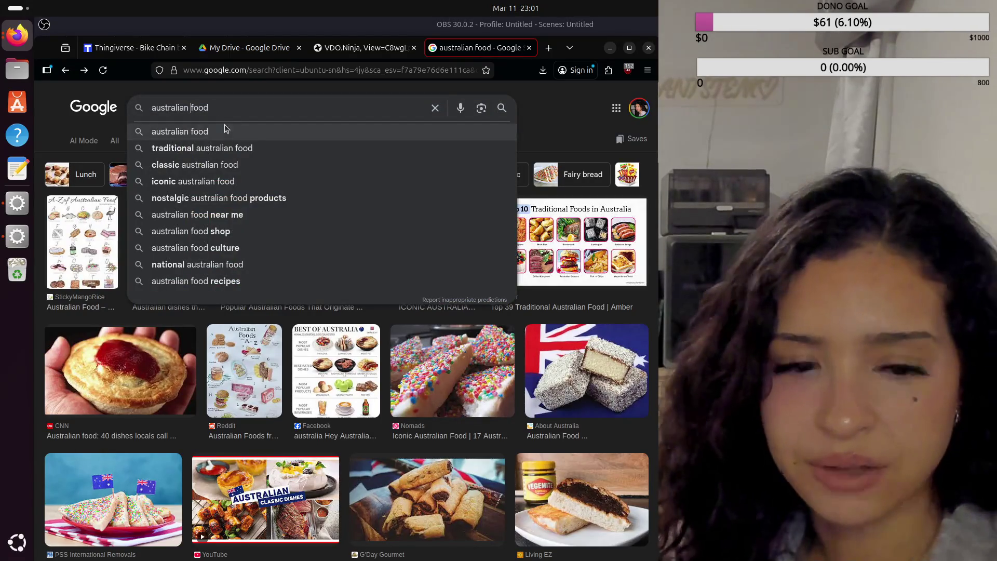
pyautogui.write('fast')
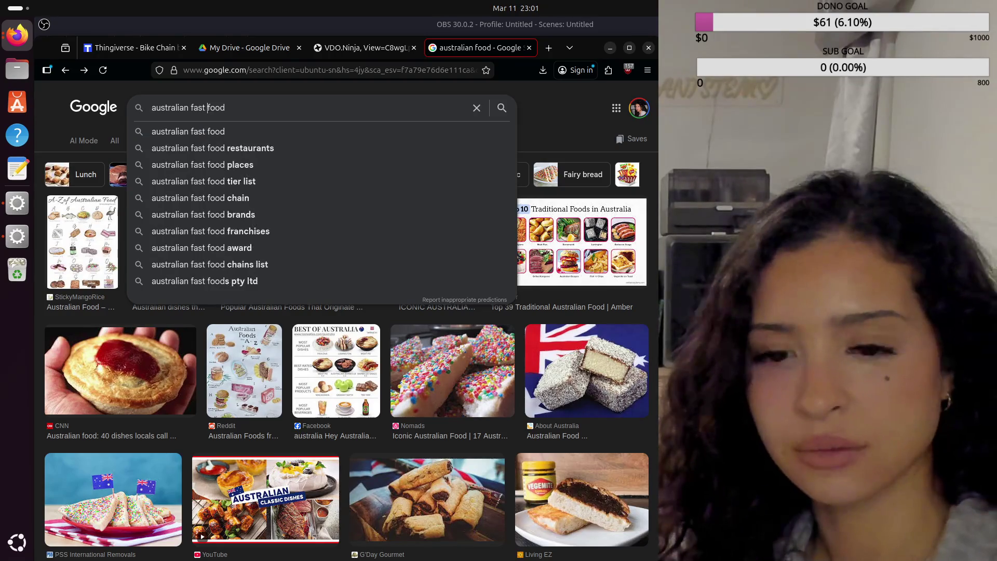
# Search images for 'australian fast food' and enlarge the Hungry Jack's drive-thru sign photo
pyautogui.press('Return')
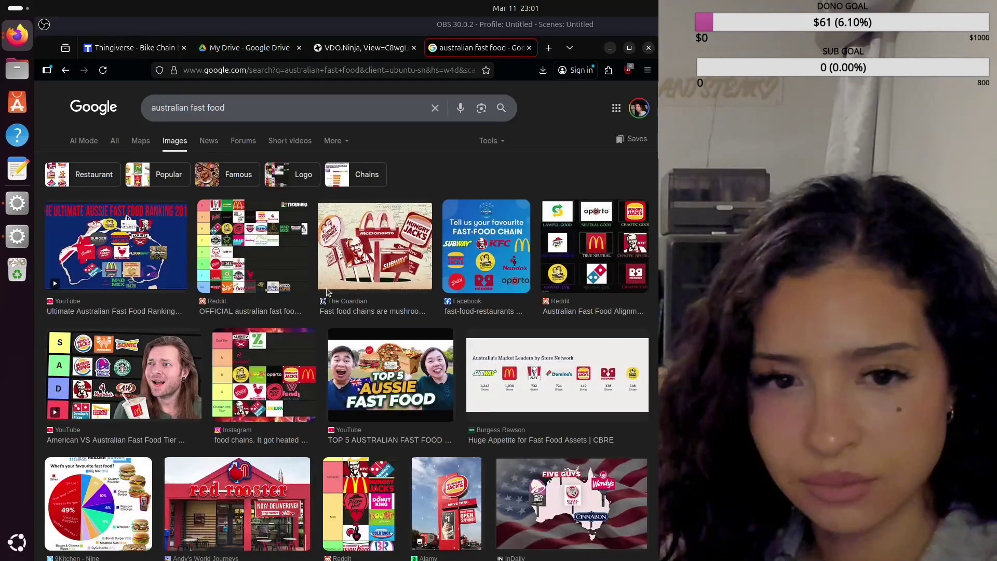
pyautogui.scroll(-2, 400, 279)
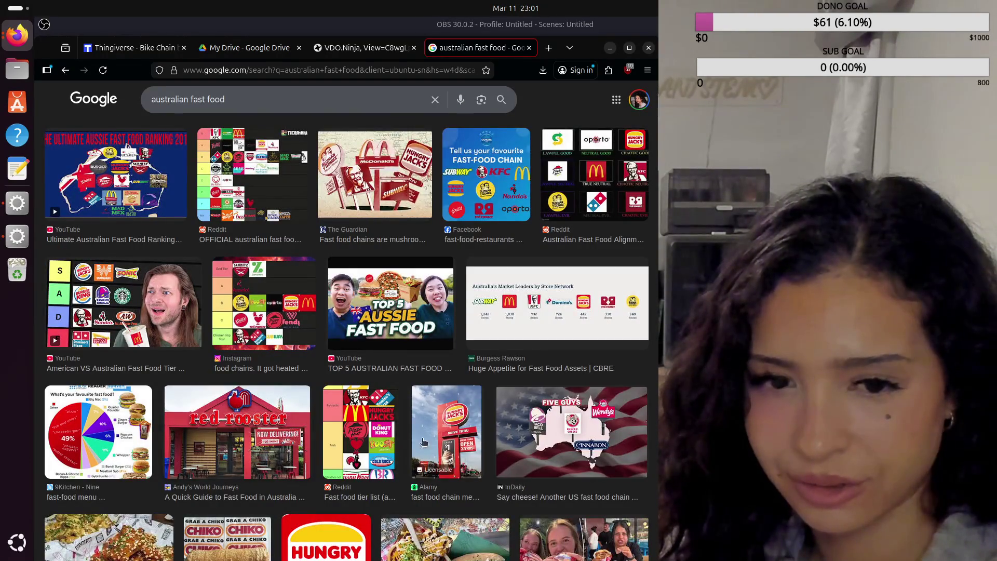
pyautogui.click(448, 428)
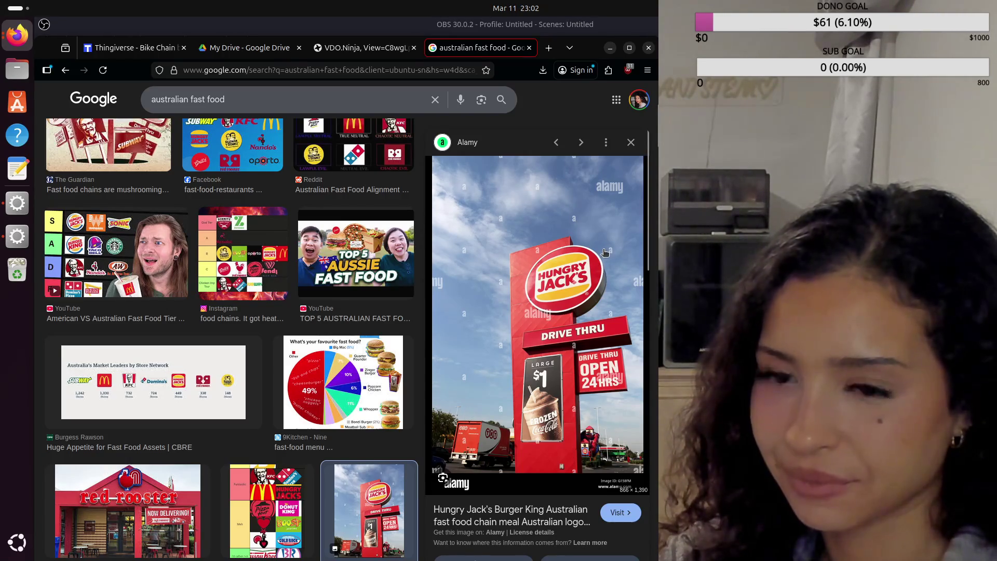
# Preview the Hungry Jack's fries-and-cup and meal photos in turn
pyautogui.click(633, 142)
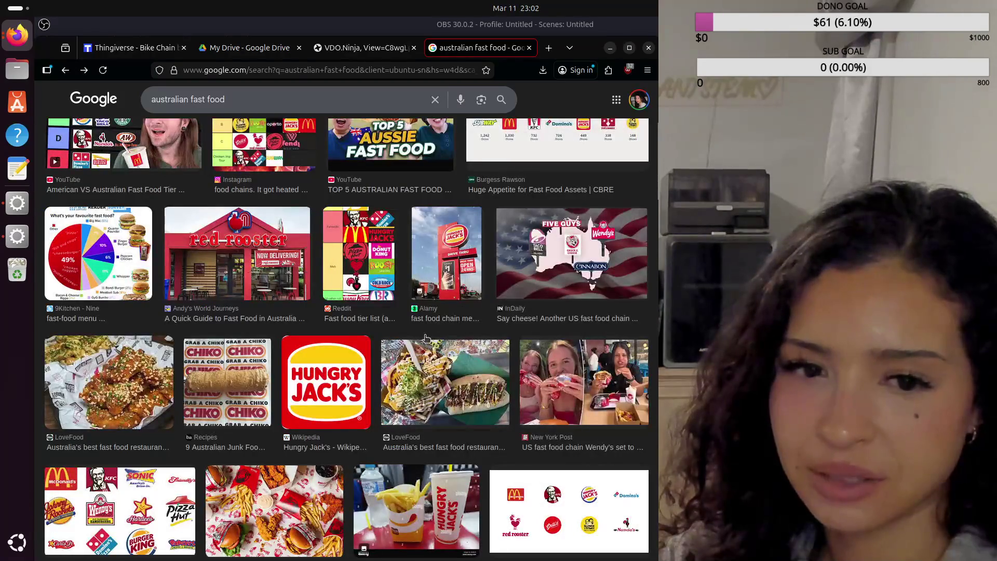
pyautogui.scroll(-3, 426, 338)
pyautogui.click(452, 357)
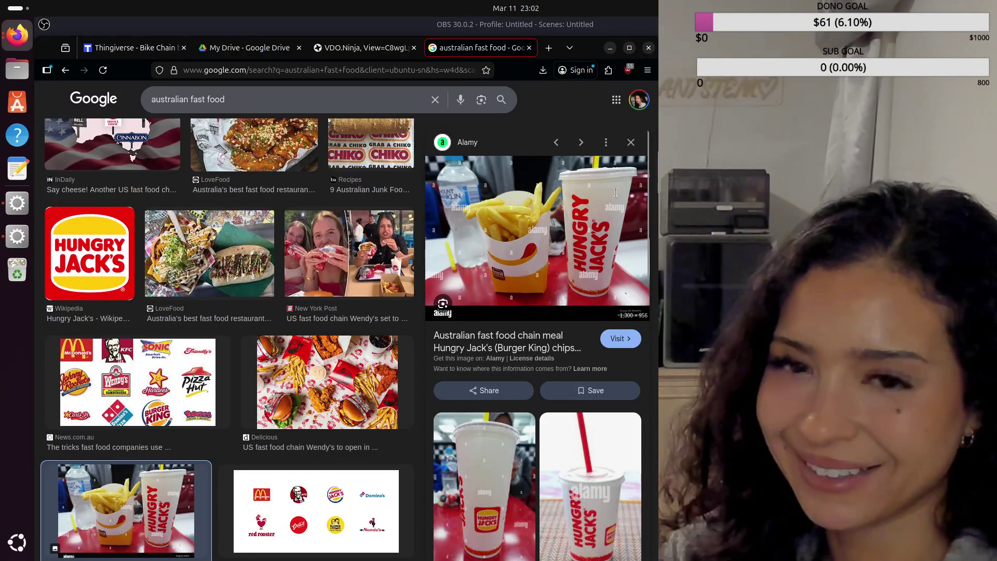
pyautogui.click(632, 143)
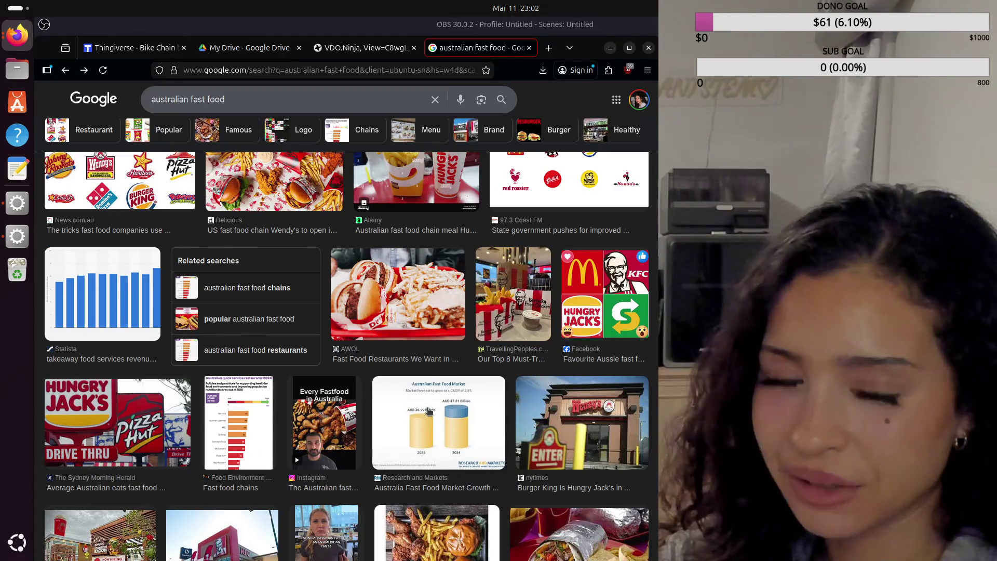
pyautogui.scroll(2, 456, 424)
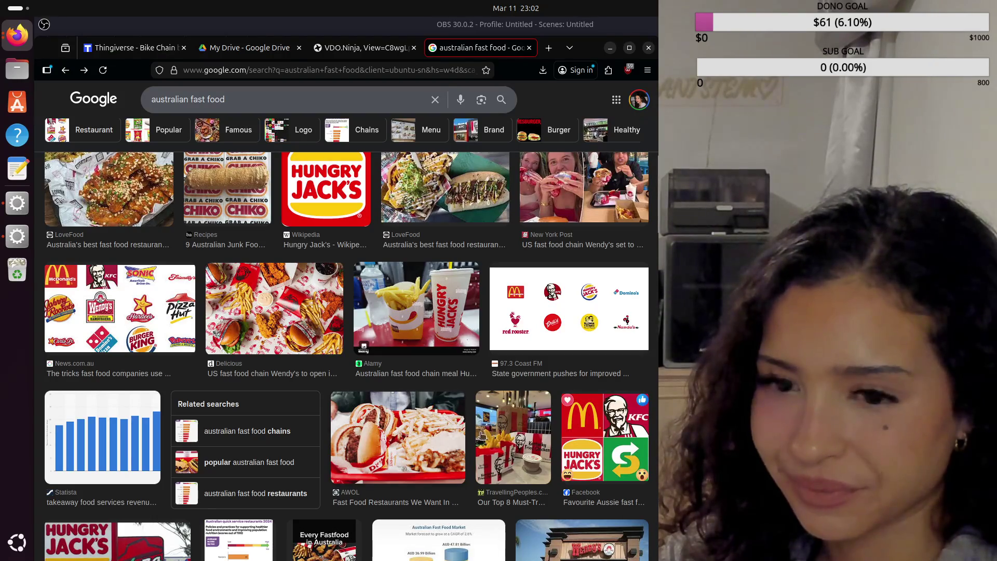
pyautogui.click(456, 317)
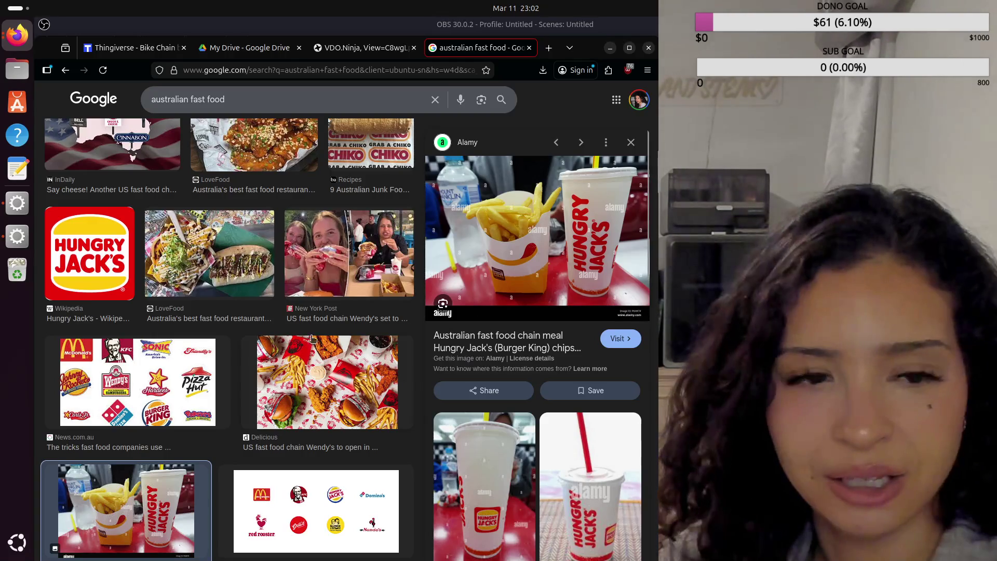
pyautogui.click(633, 143)
pyautogui.scroll(1, 469, 324)
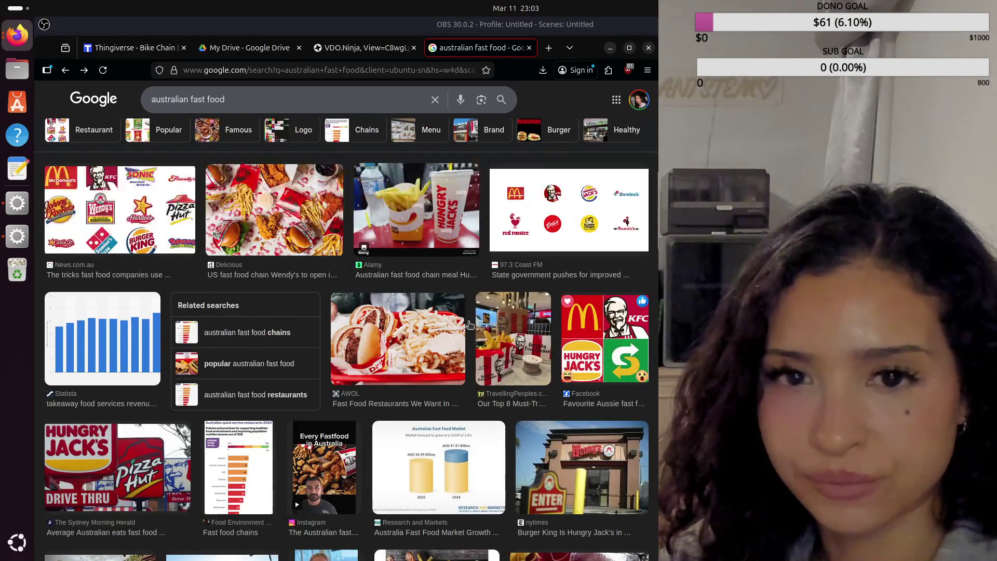
pyautogui.scroll(2, 469, 325)
# View the fast food logos and alignment chart images, then close the search tab
pyautogui.click(591, 320)
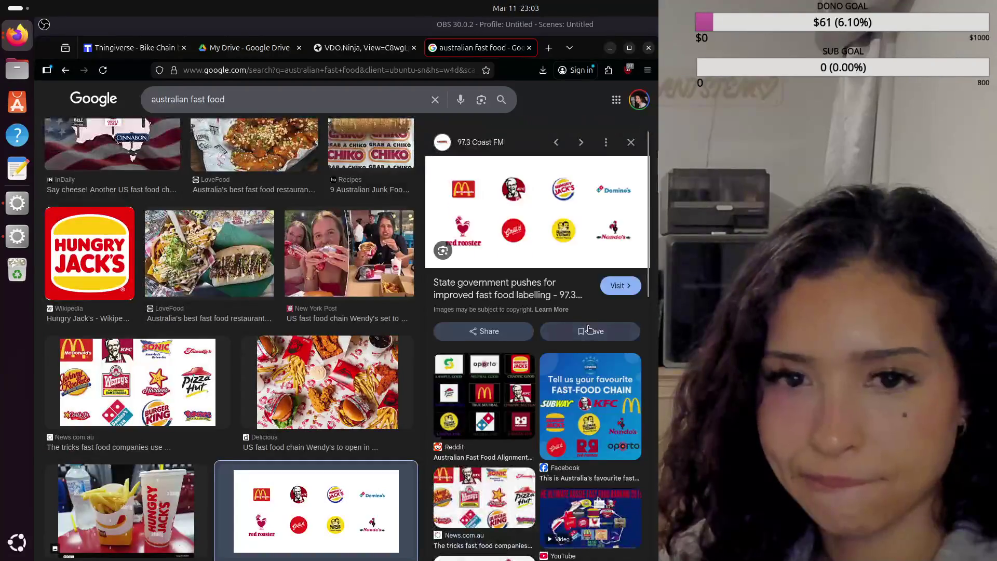
pyautogui.click(468, 401)
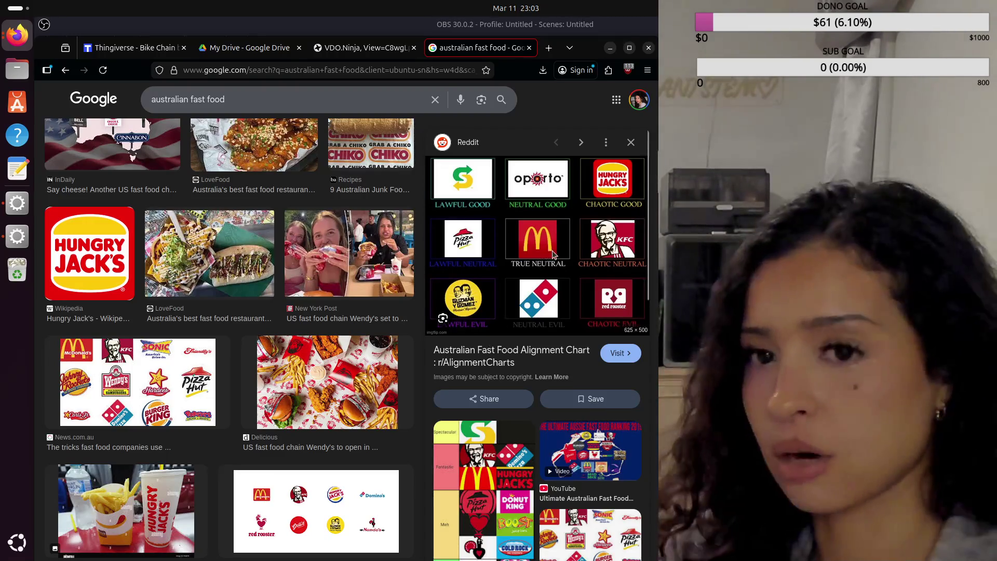
pyautogui.click(530, 48)
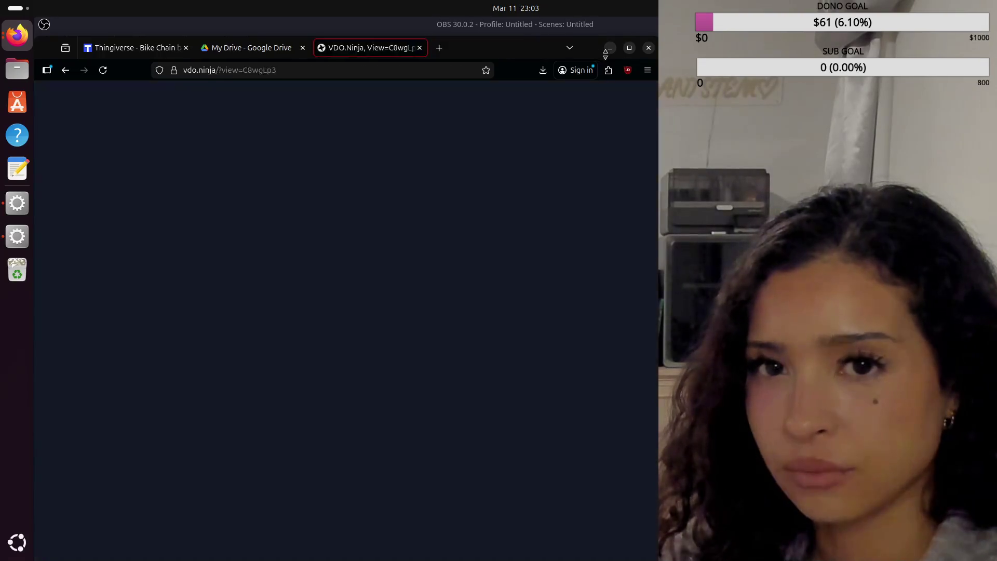
# Minimize Firefox and hide the Screen Capture (PipeWire) source in OBS
pyautogui.click(611, 48)
pyautogui.keyDown('ctrl'); pyautogui.click(375, 479); pyautogui.keyUp('ctrl')
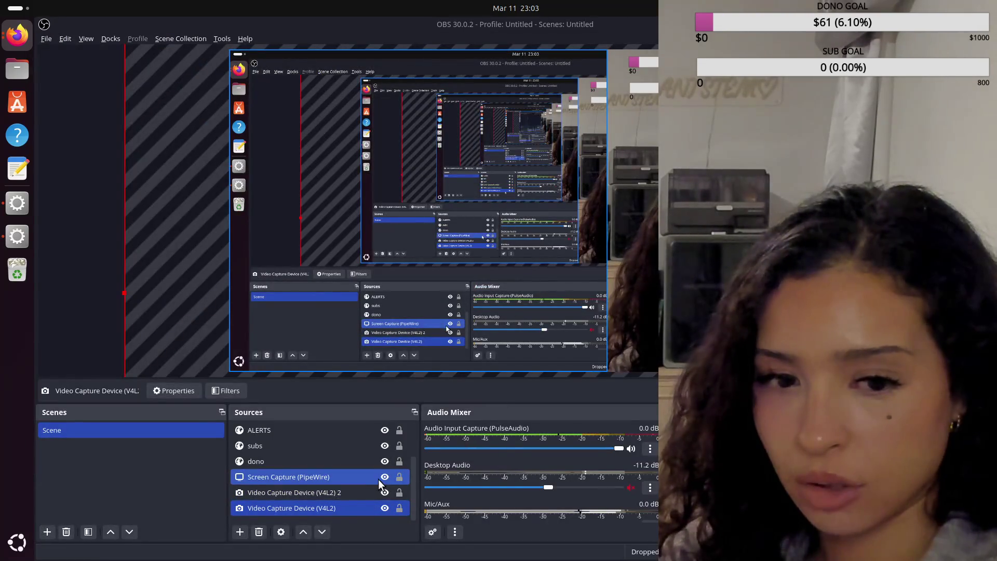
pyautogui.click(385, 477)
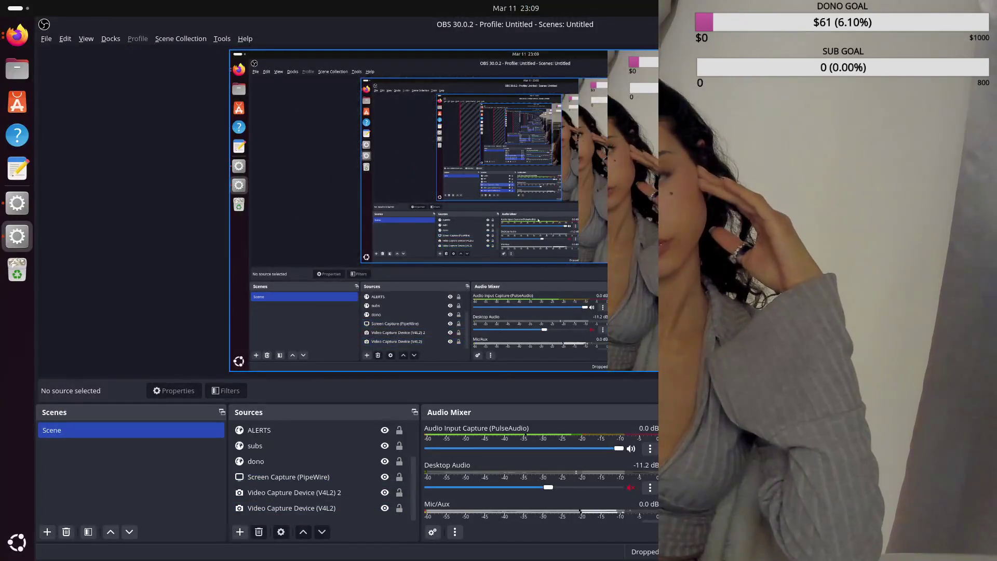
# Reposition the Video Capture Device feed leftward in the scene, then bring Firefox to the front
pyautogui.click(290, 508)
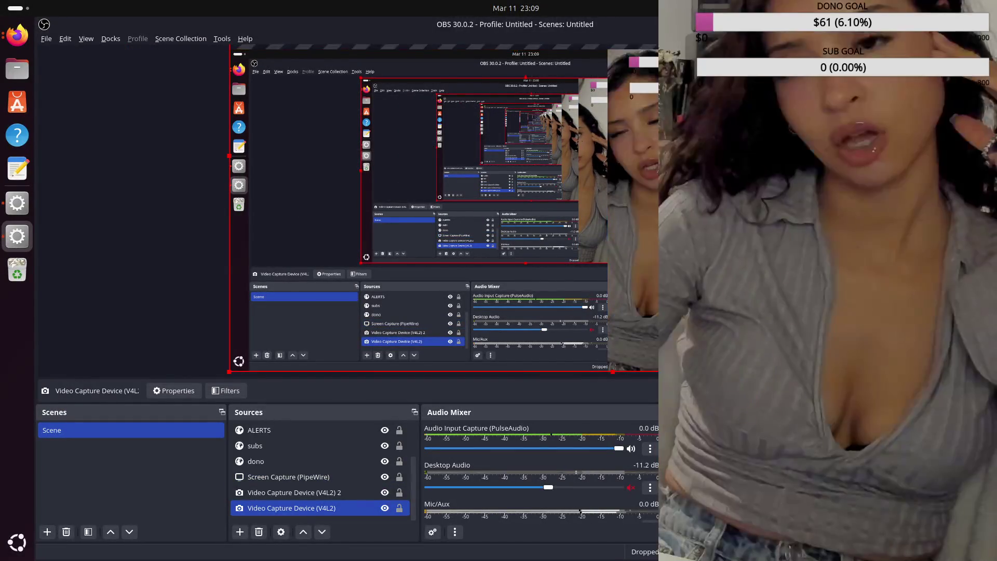
pyautogui.moveTo(443, 211); pyautogui.dragTo(430, 236)
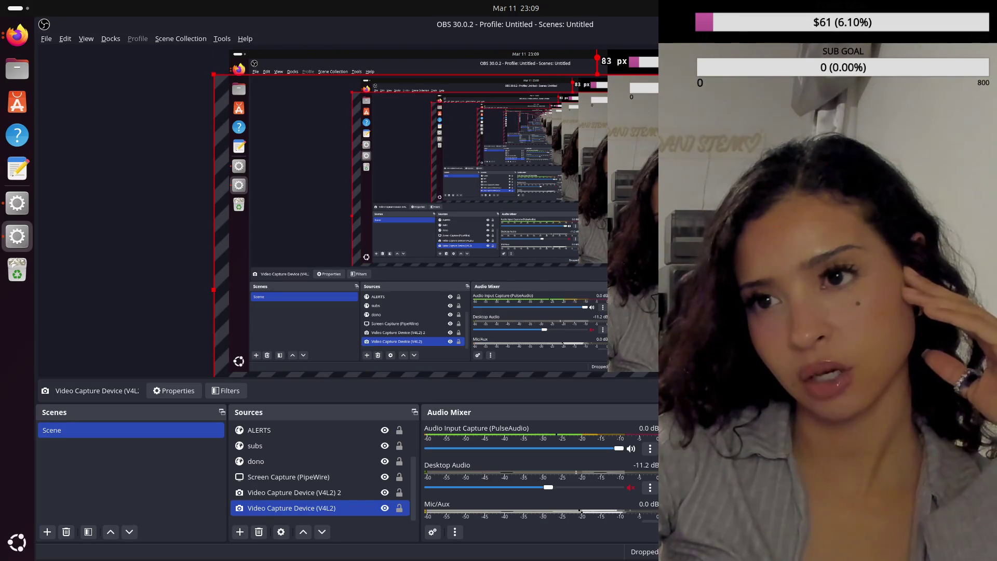
pyautogui.moveTo(430, 236); pyautogui.dragTo(348, 221)
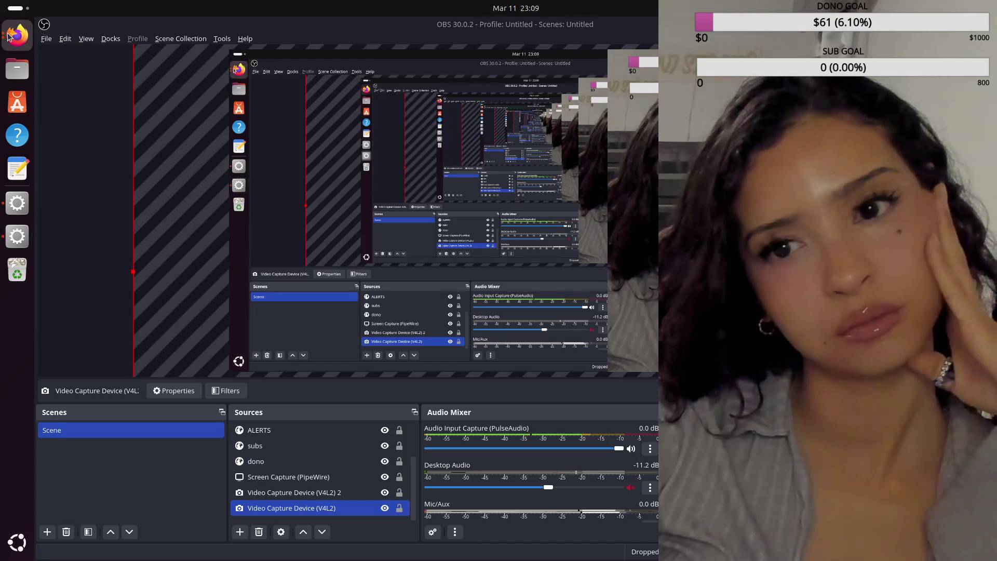
pyautogui.click(10, 35)
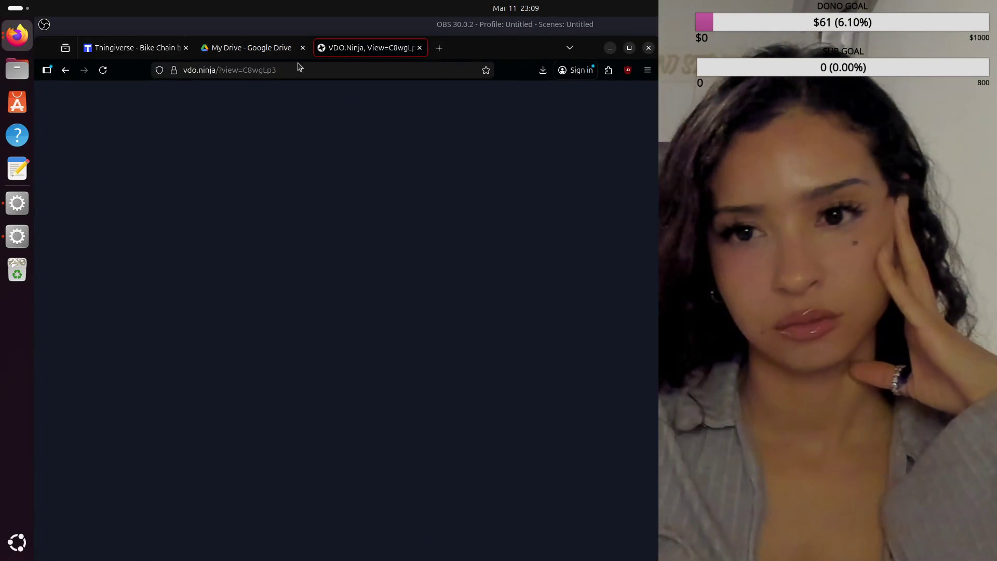
# Search Google for 'who invented lip gloss' in a new tab and select the name Max Factor
pyautogui.click(441, 47)
pyautogui.write('who ')
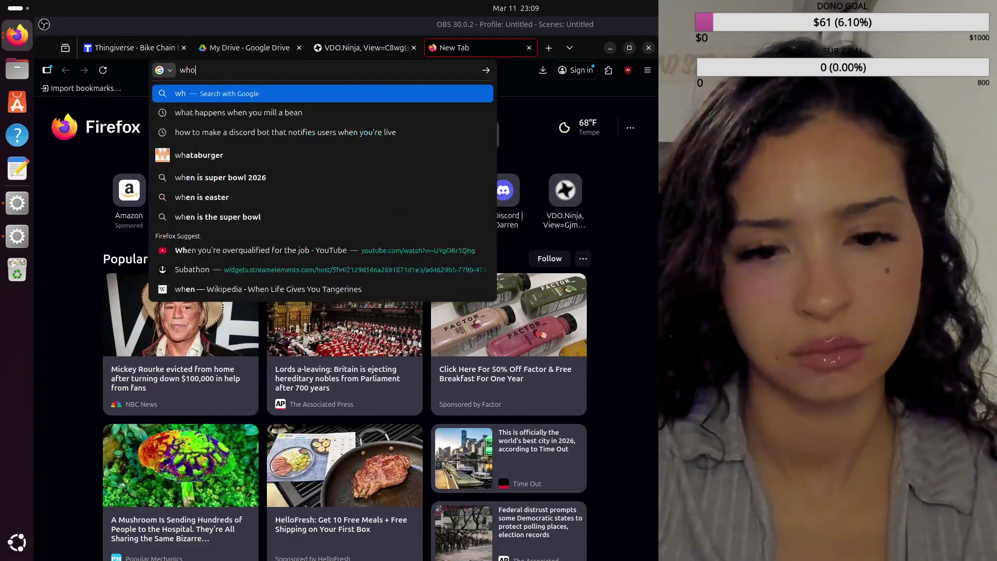
pyautogui.write('invented lip gloss')
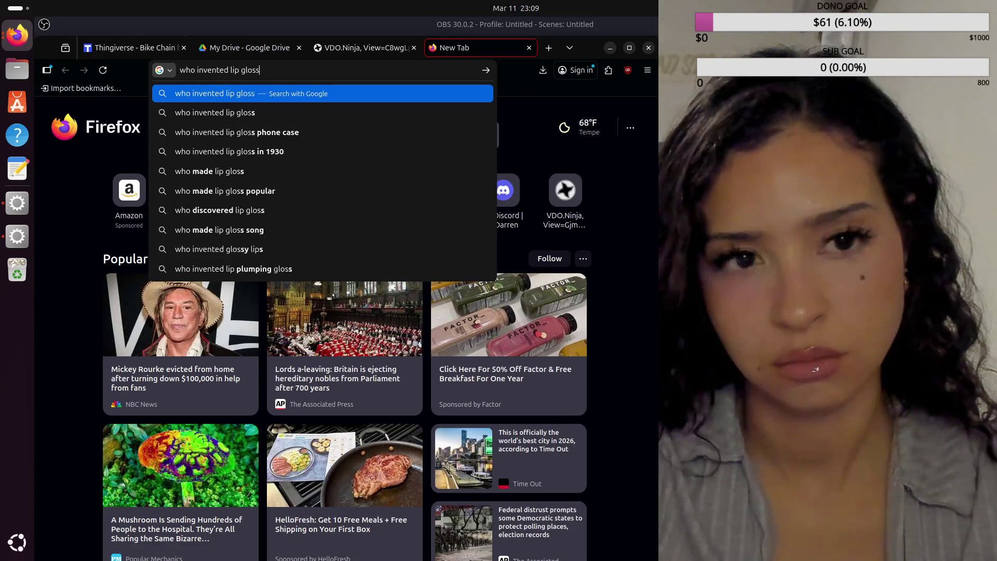
pyautogui.press('Return')
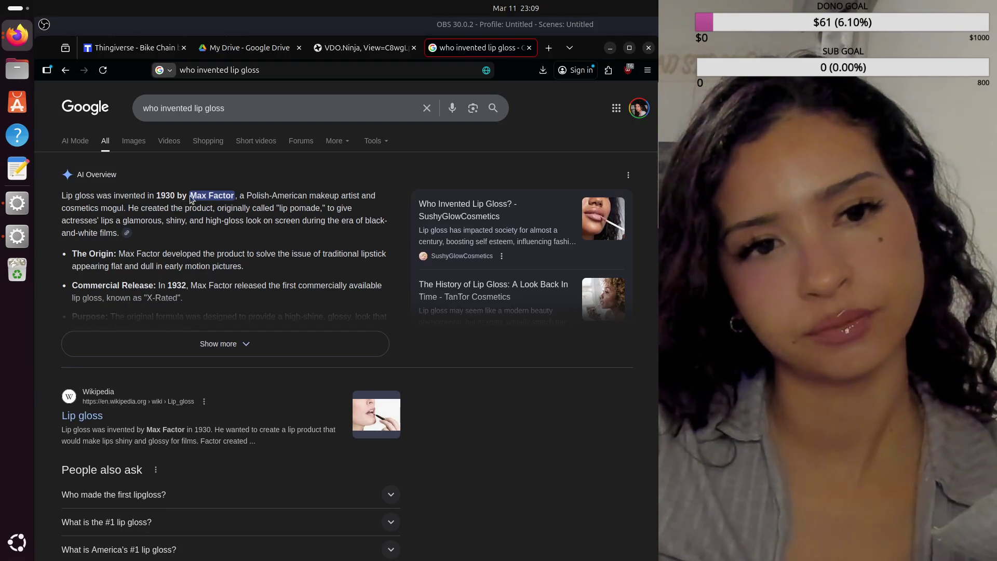
pyautogui.moveTo(190, 199); pyautogui.dragTo(234, 201)
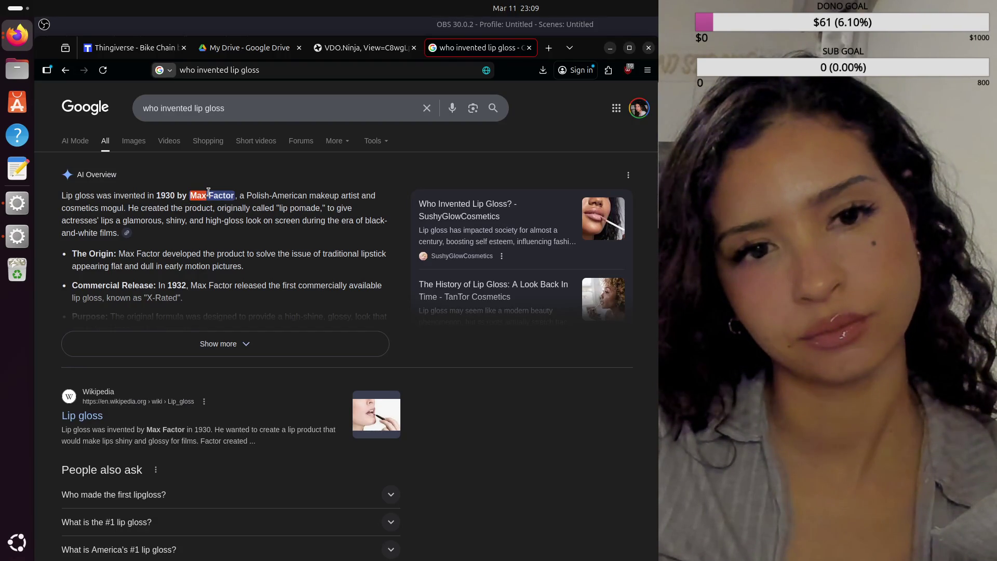
pyautogui.rightClick(234, 201)
pyautogui.click(247, 215)
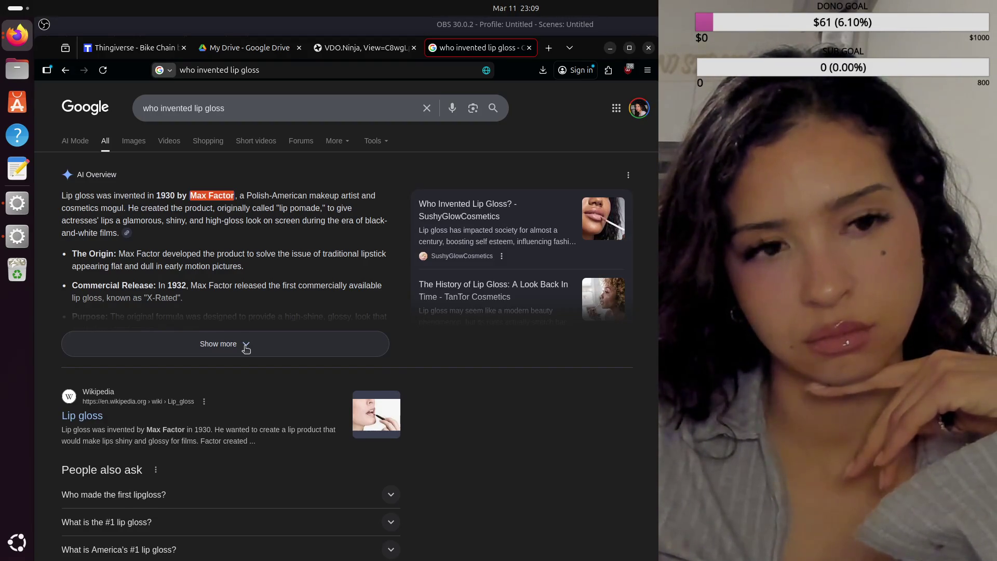
# Expand the AI Overview and open Max Factor's Our Heritage page
pyautogui.click(245, 348)
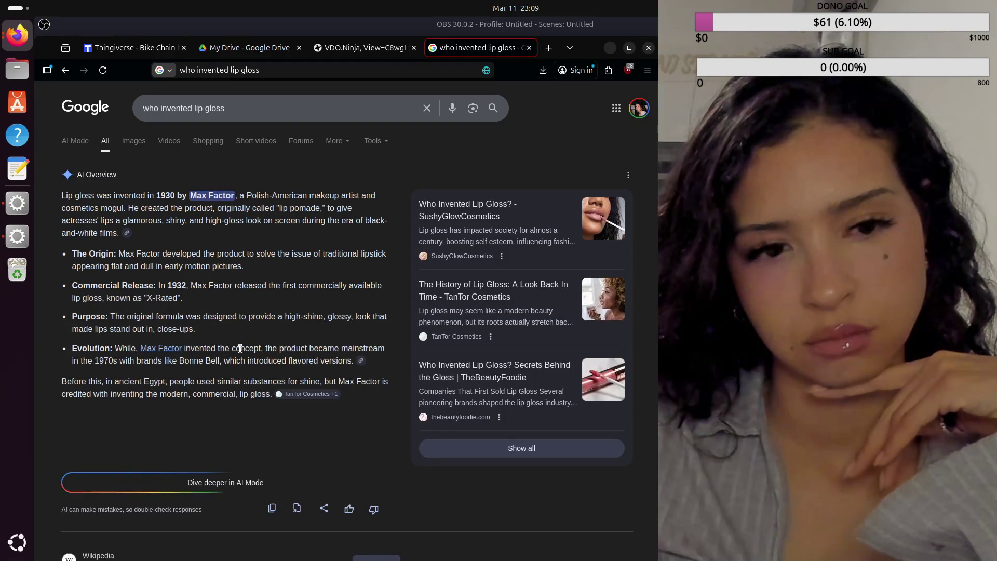
pyautogui.click(172, 348)
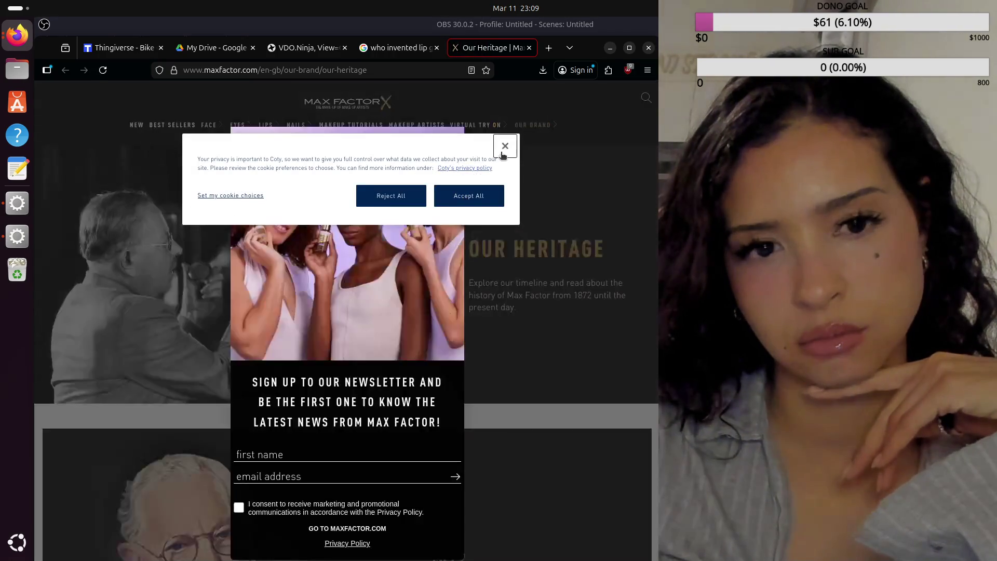
# Dismiss the cookie notice and newsletter popup on the Our Heritage page
pyautogui.click(505, 147)
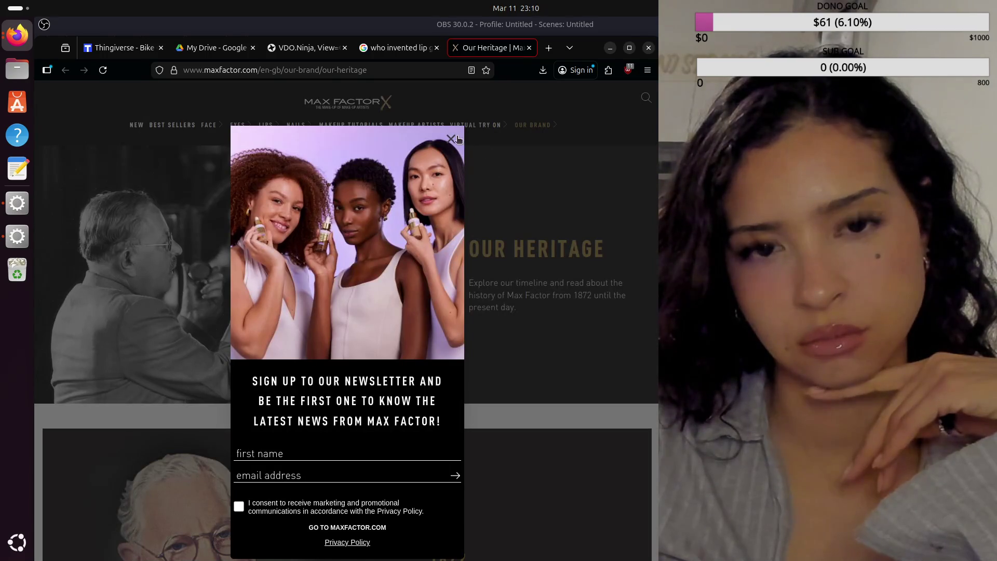
pyautogui.click(451, 139)
pyautogui.scroll(-3, 231, 229)
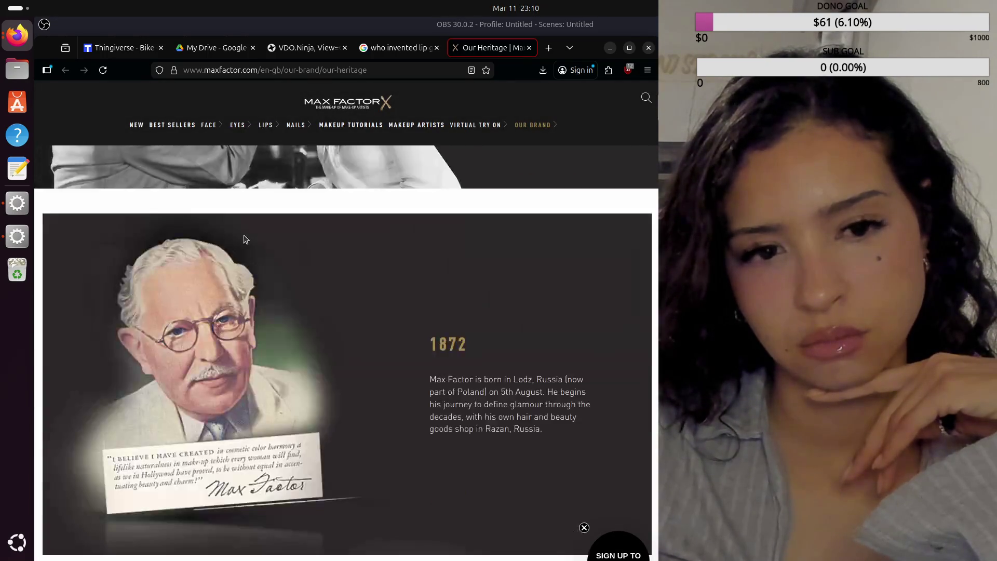
pyautogui.scroll(-4, 243, 237)
pyautogui.scroll(-1, 244, 236)
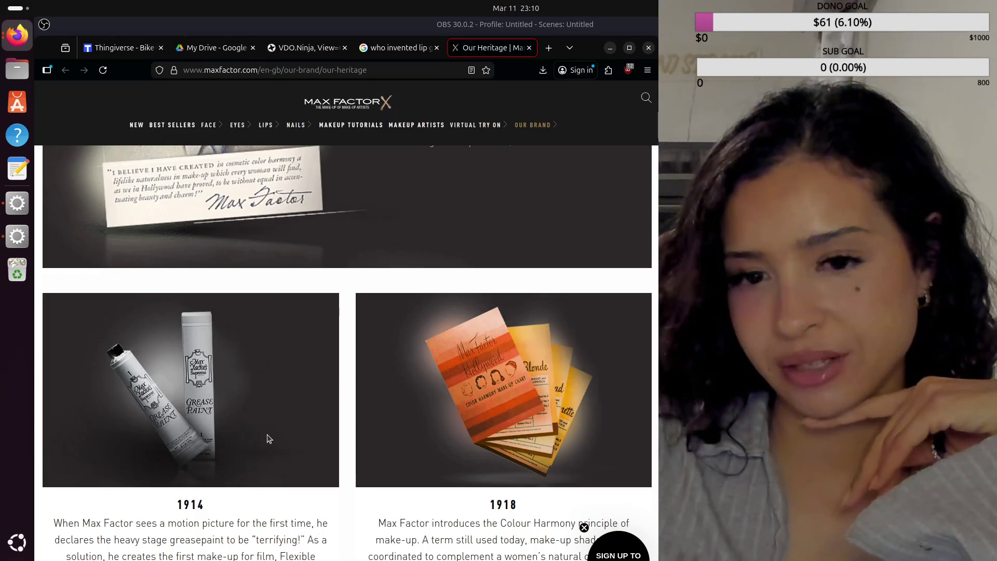
pyautogui.scroll(-3, 268, 437)
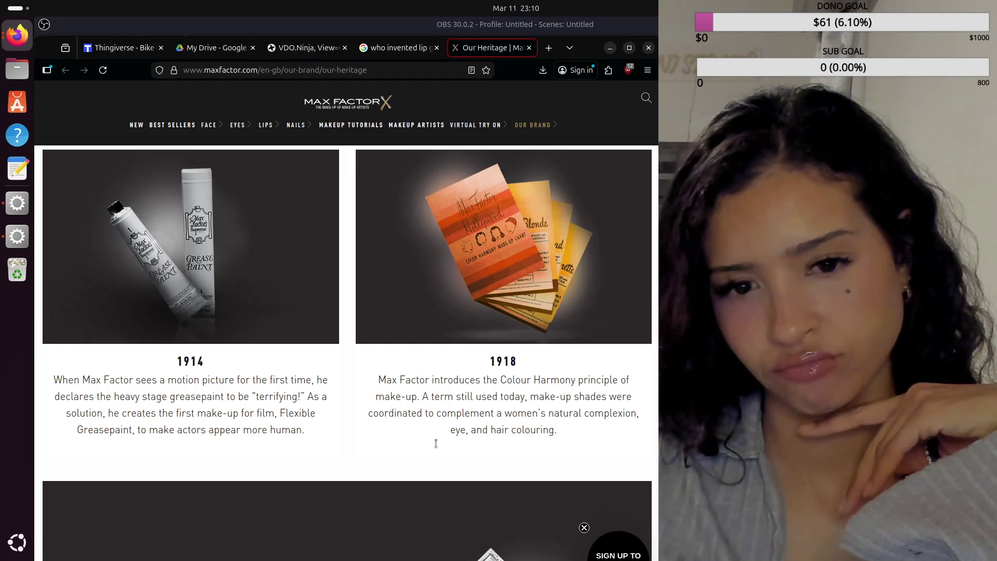
pyautogui.scroll(-3, 436, 443)
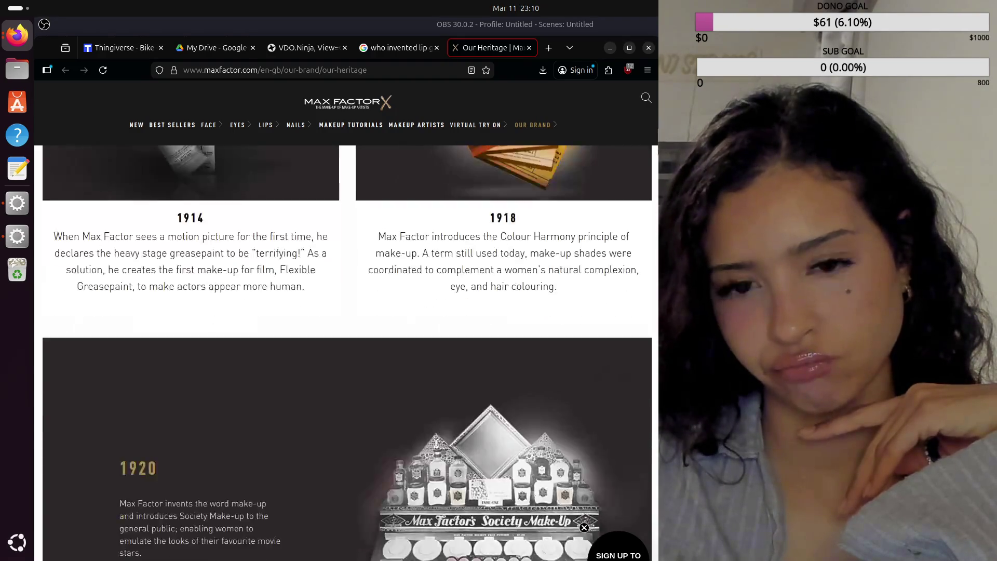
pyautogui.scroll(-3, 435, 444)
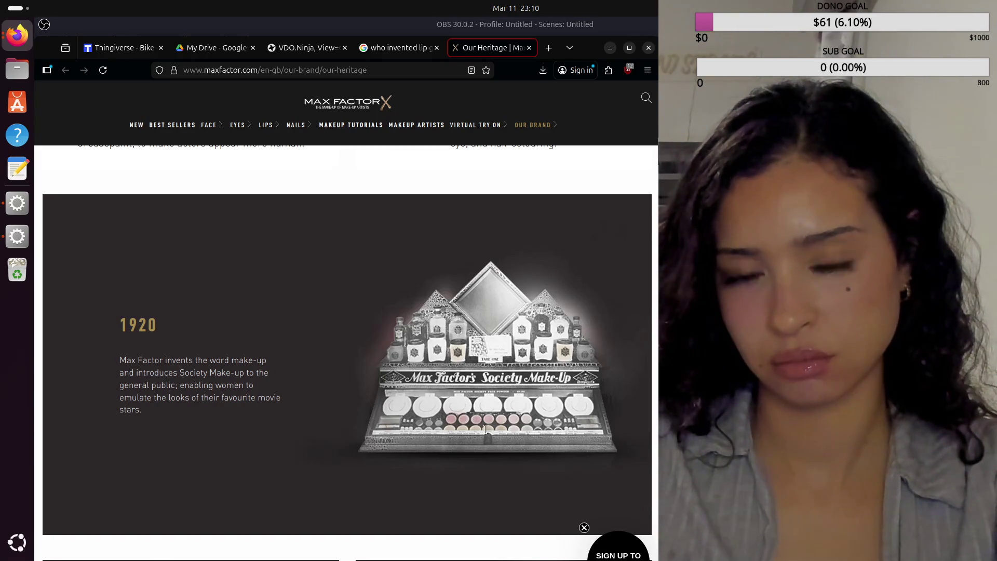
pyautogui.scroll(-3, 483, 430)
pyautogui.scroll(-1, 484, 430)
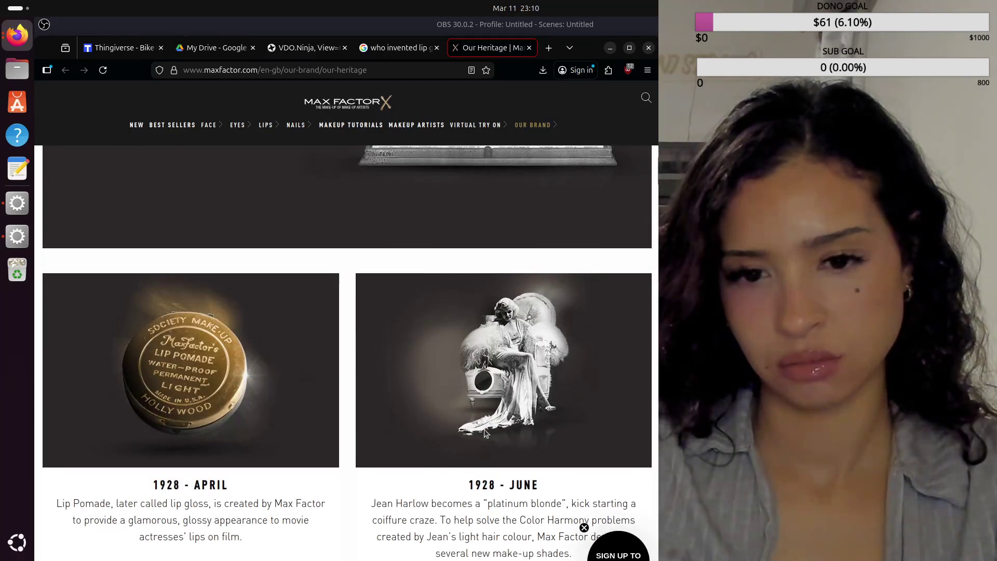
pyautogui.scroll(-1, 484, 430)
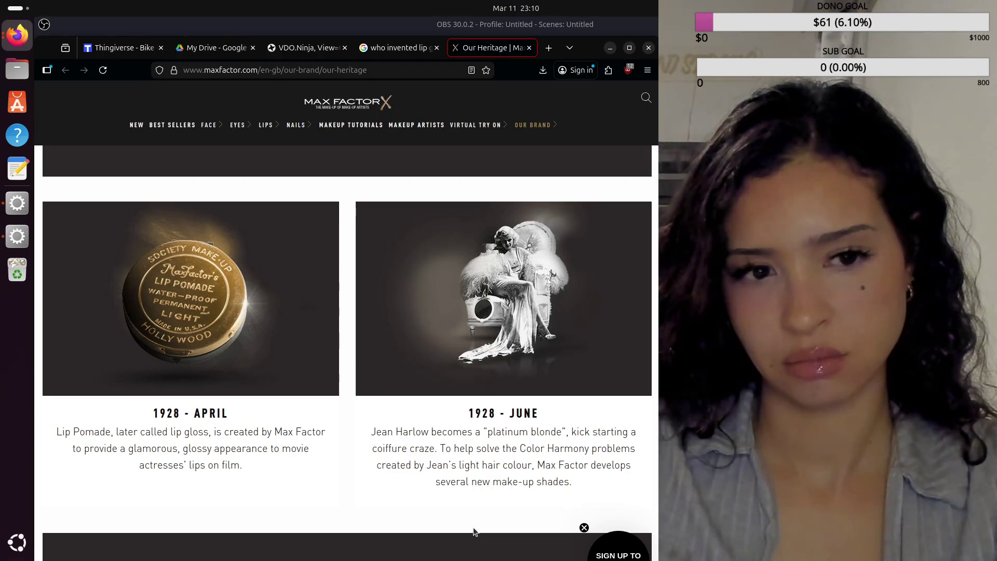
pyautogui.scroll(-3, 326, 488)
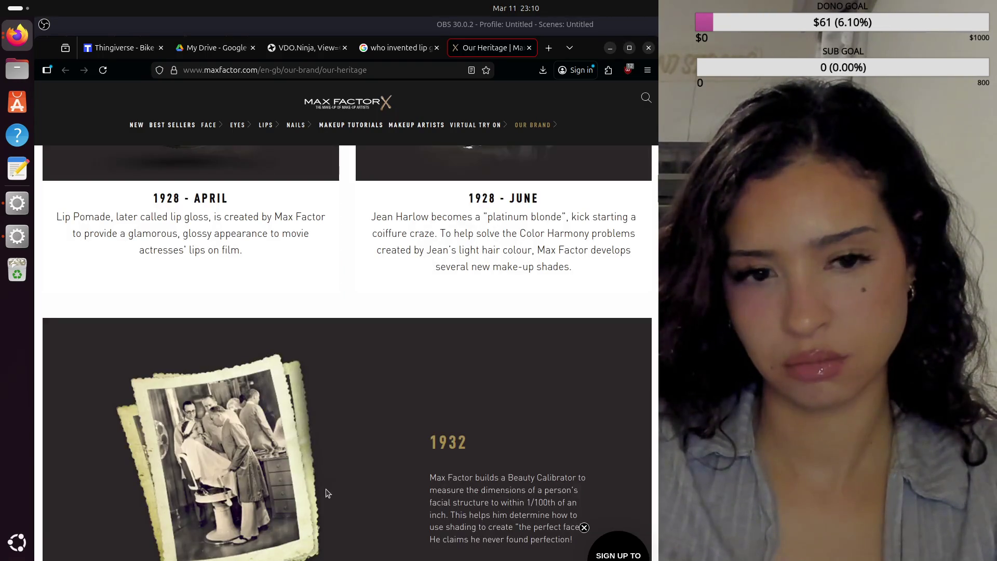
pyautogui.scroll(-1, 326, 493)
pyautogui.scroll(-2, 326, 493)
pyautogui.scroll(-1, 326, 493)
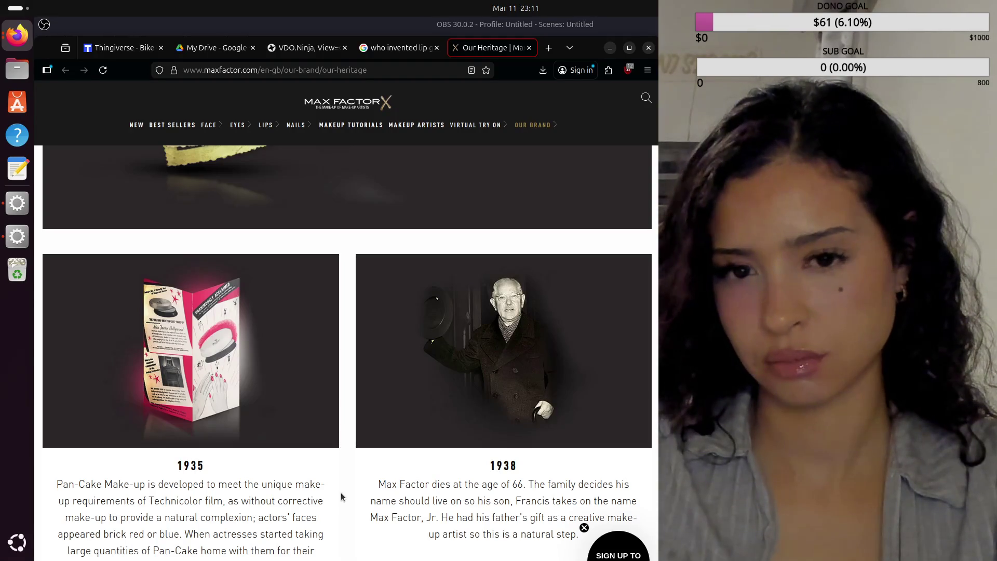
pyautogui.scroll(-2, 341, 493)
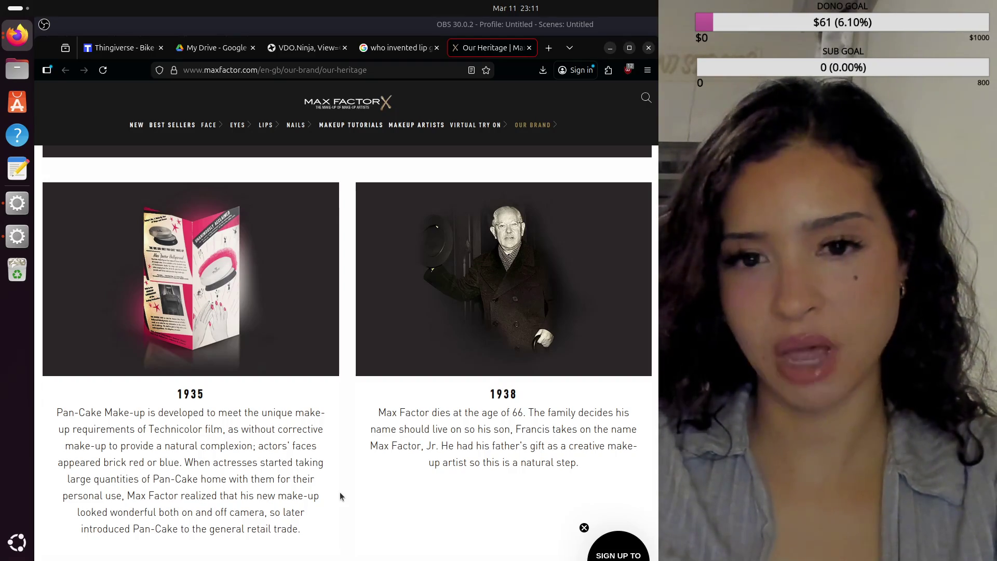
pyautogui.scroll(-4, 340, 493)
pyautogui.scroll(-2, 340, 496)
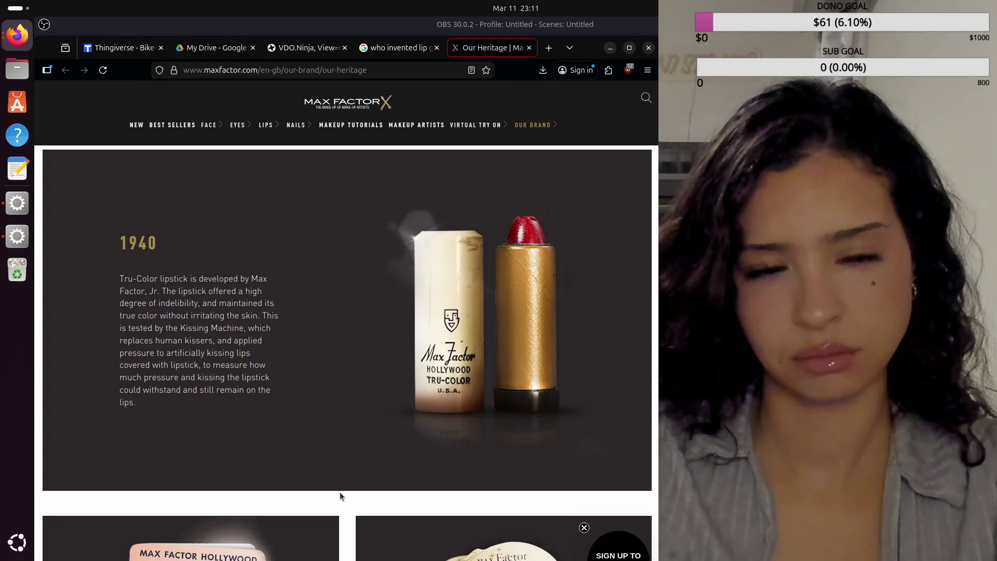
pyautogui.scroll(-3, 340, 496)
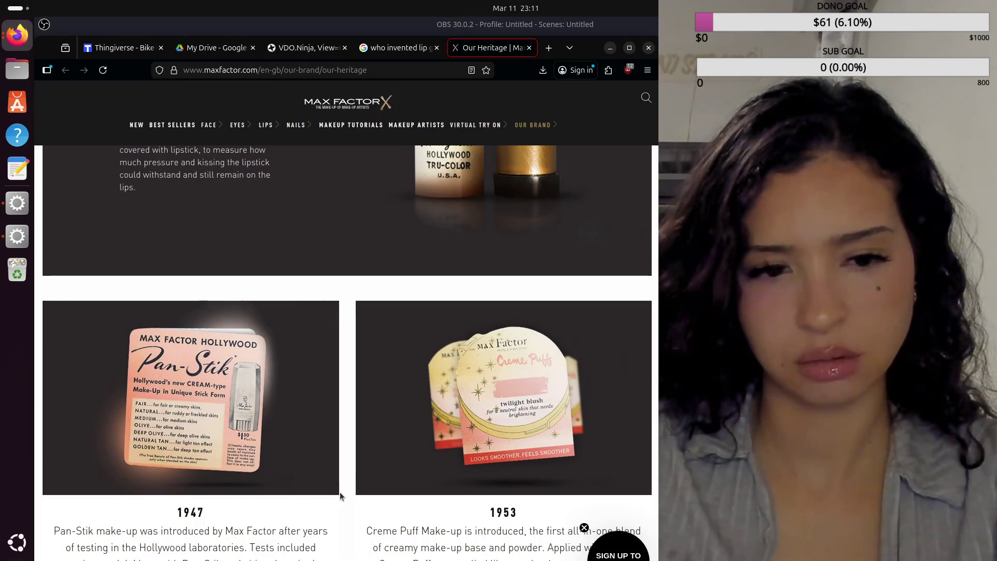
pyautogui.scroll(-1, 341, 497)
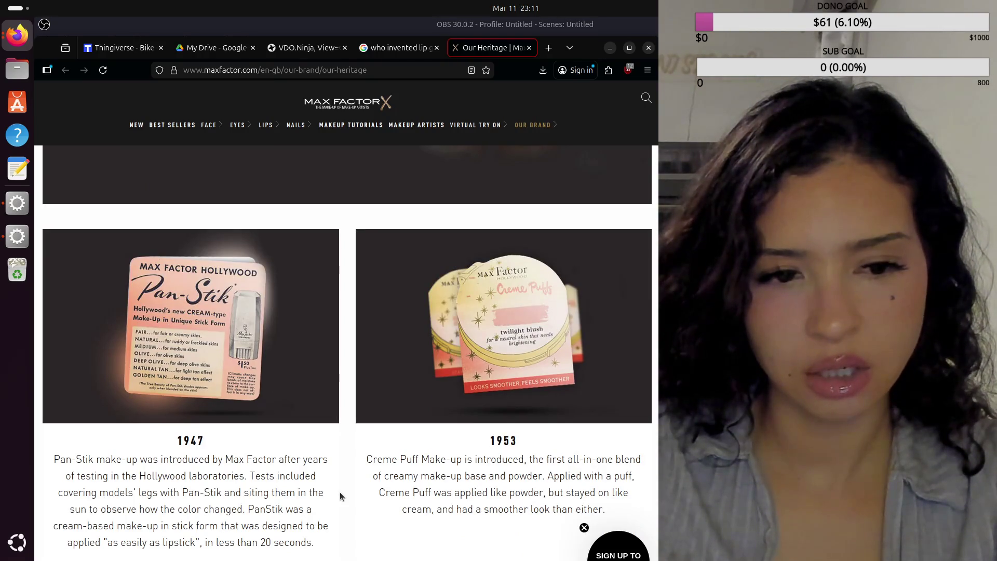
pyautogui.scroll(-1, 340, 496)
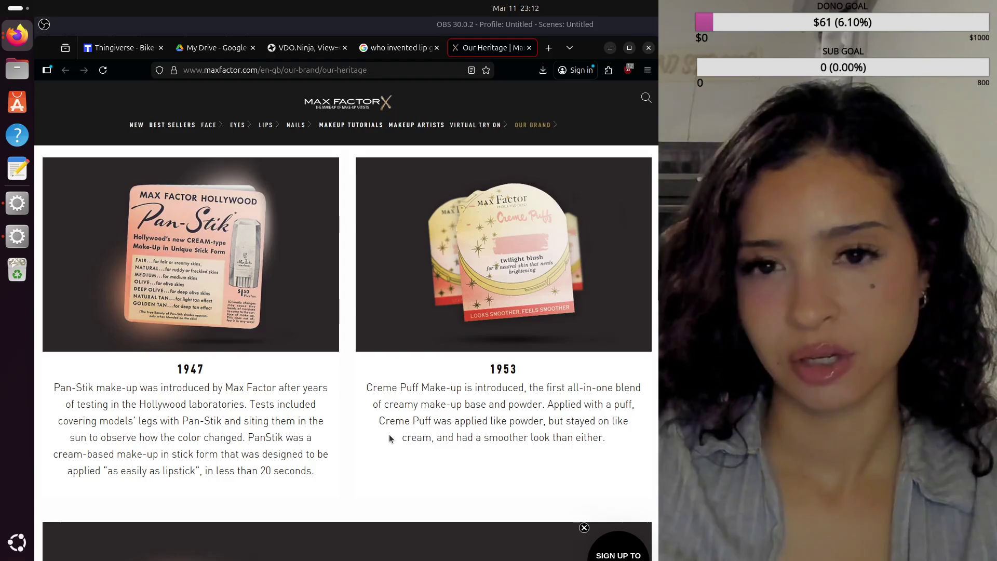
pyautogui.scroll(-3, 389, 434)
pyautogui.scroll(-2, 391, 439)
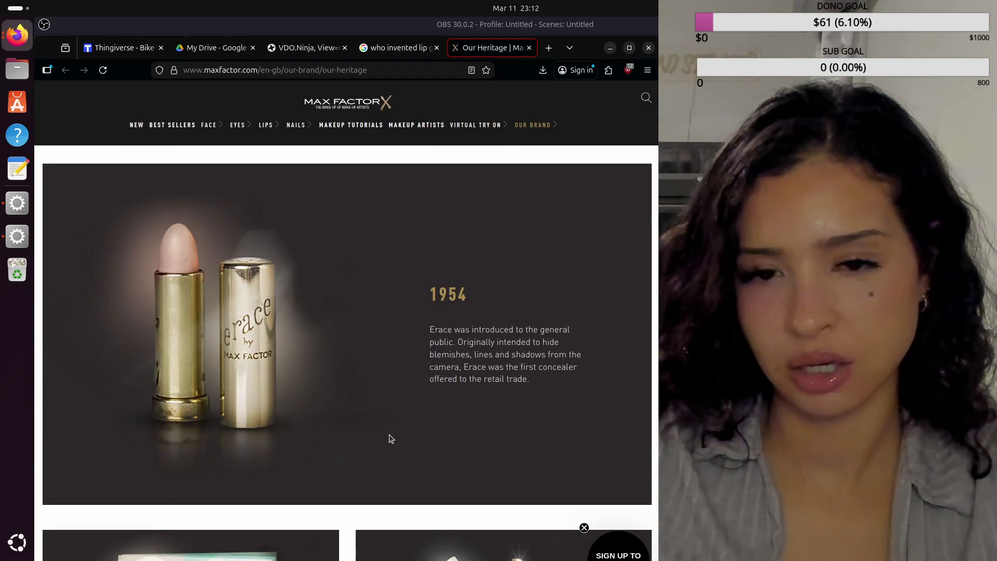
pyautogui.scroll(-1, 391, 439)
pyautogui.scroll(-1, 390, 439)
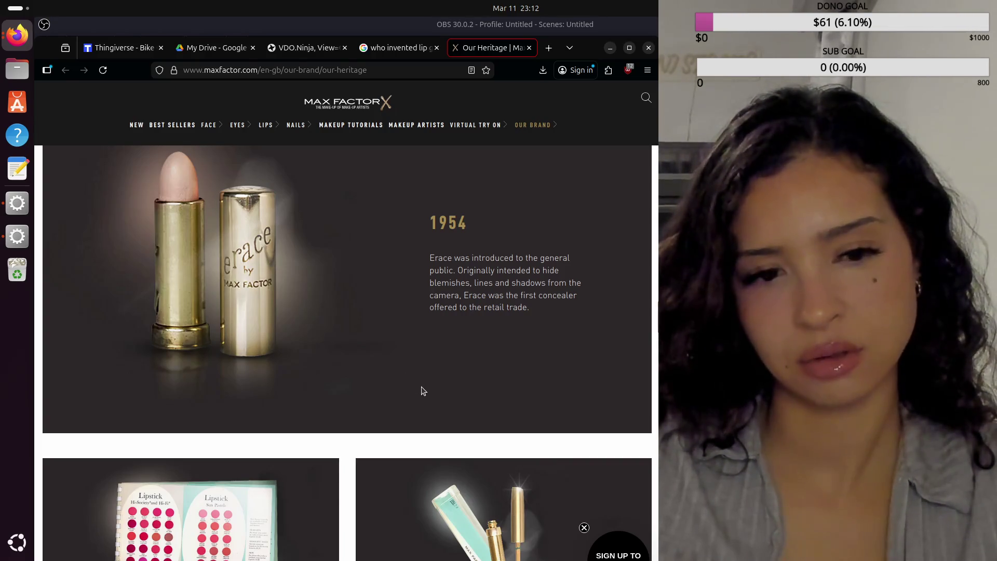
pyautogui.scroll(-1, 421, 392)
pyautogui.scroll(-2, 421, 391)
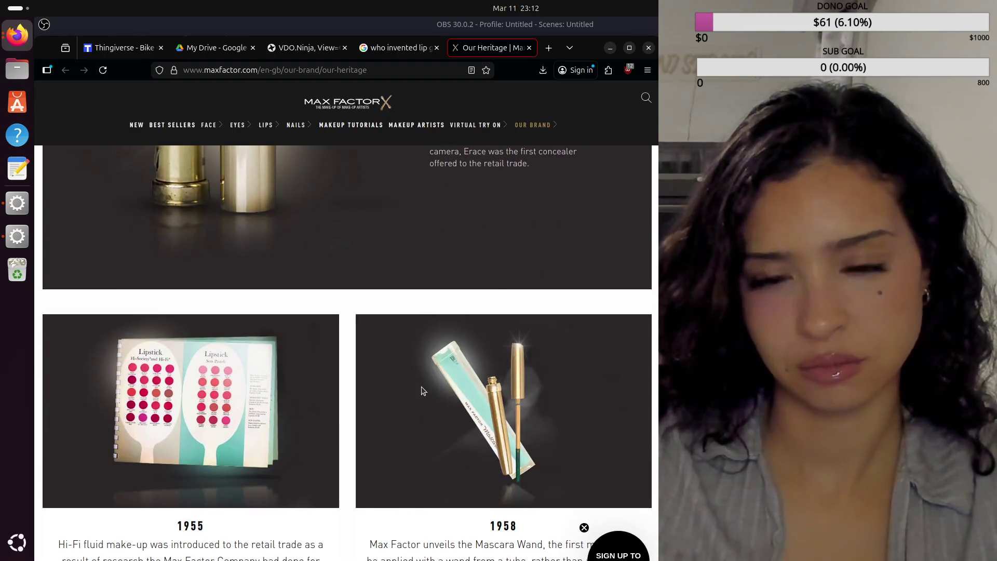
pyautogui.scroll(-1, 421, 391)
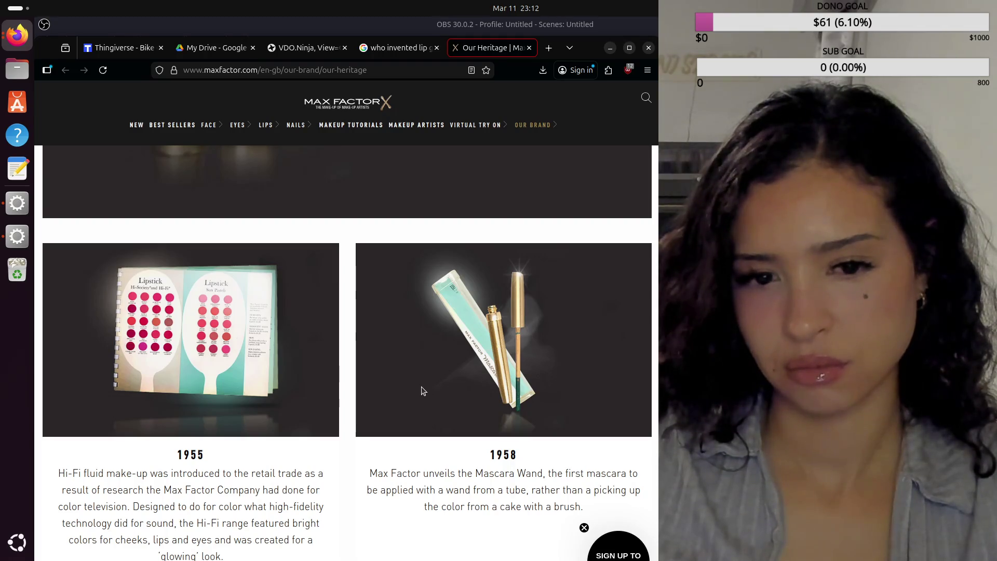
pyautogui.scroll(-1, 421, 391)
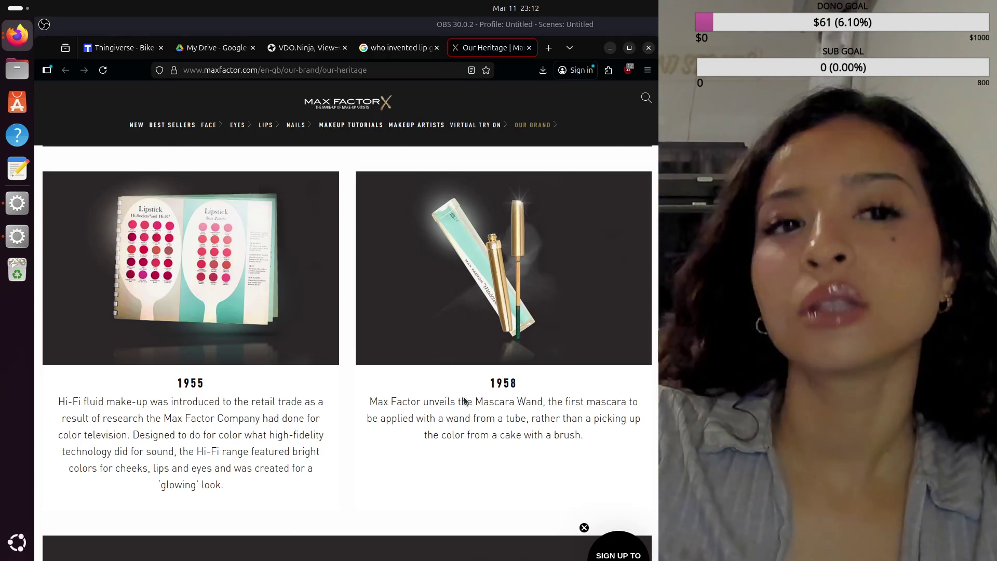
pyautogui.scroll(-2, 465, 402)
pyautogui.scroll(-1, 463, 403)
pyautogui.scroll(-1, 464, 403)
pyautogui.scroll(-1, 463, 403)
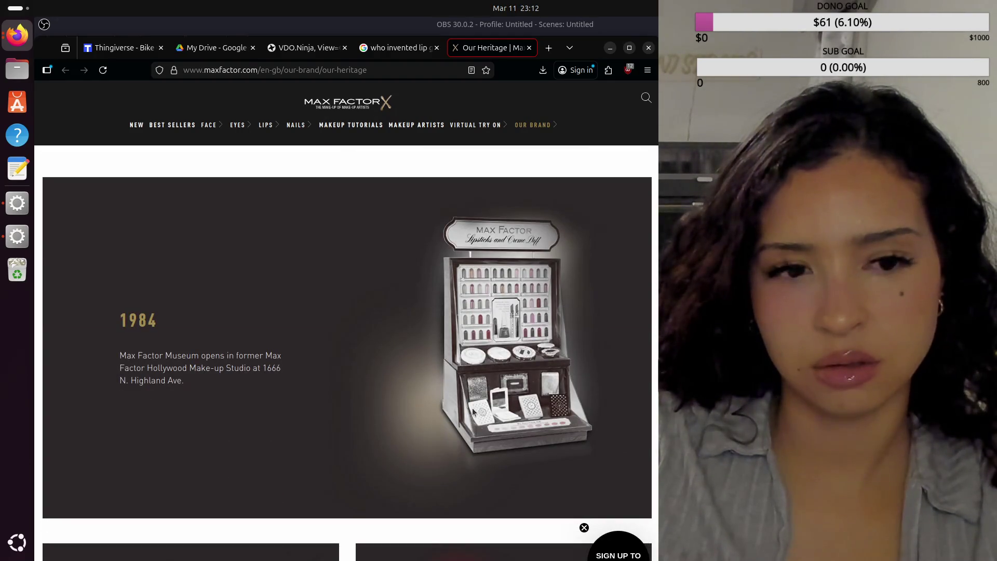
pyautogui.scroll(-1, 391, 407)
pyautogui.scroll(-2, 390, 407)
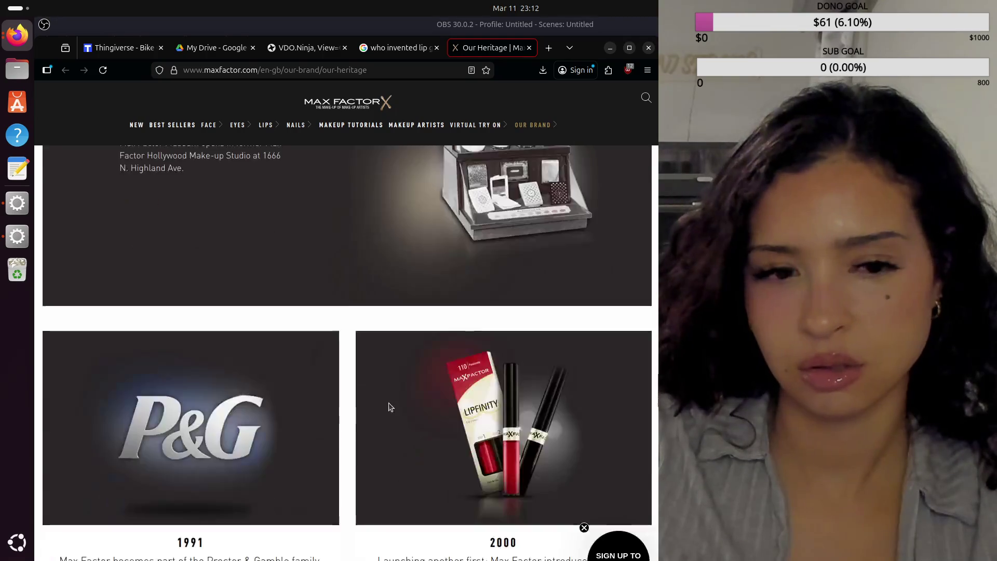
pyautogui.scroll(-1, 390, 406)
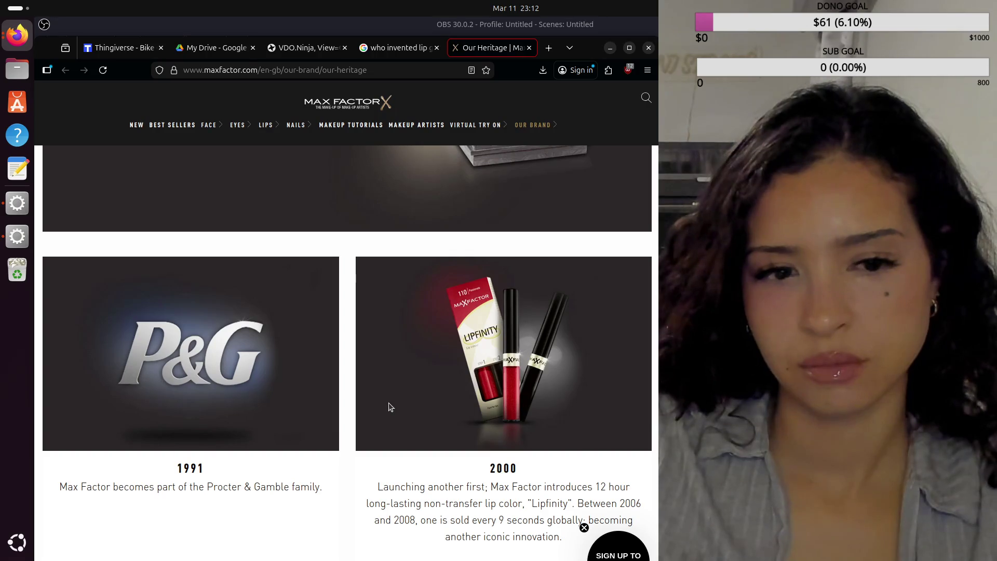
pyautogui.scroll(-2, 390, 406)
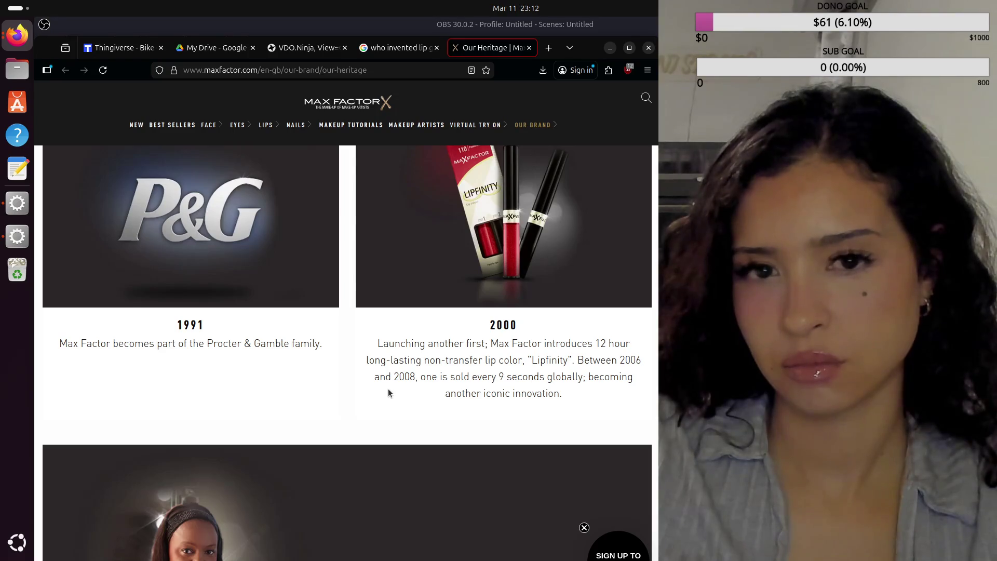
pyautogui.scroll(-2, 389, 393)
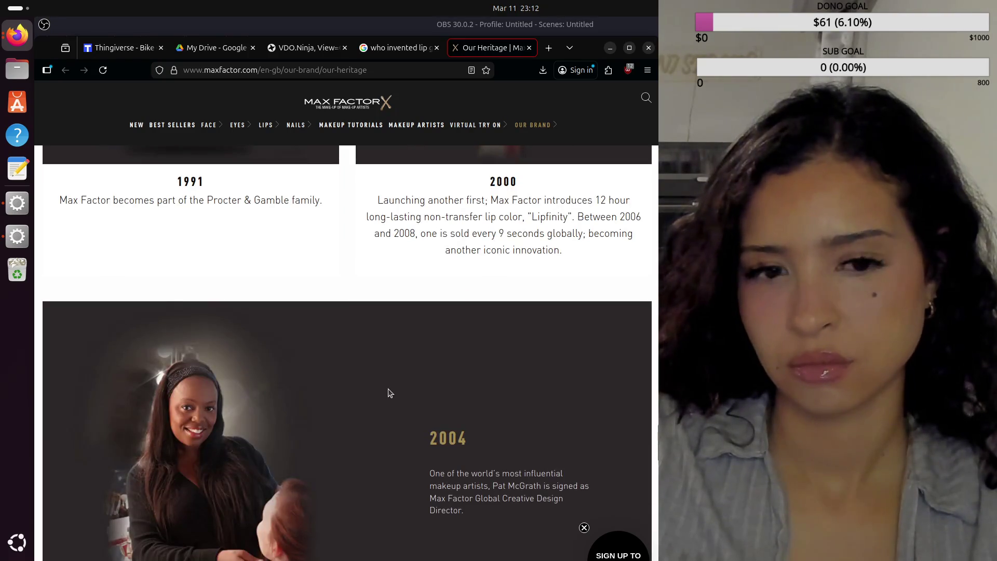
pyautogui.scroll(-2, 390, 393)
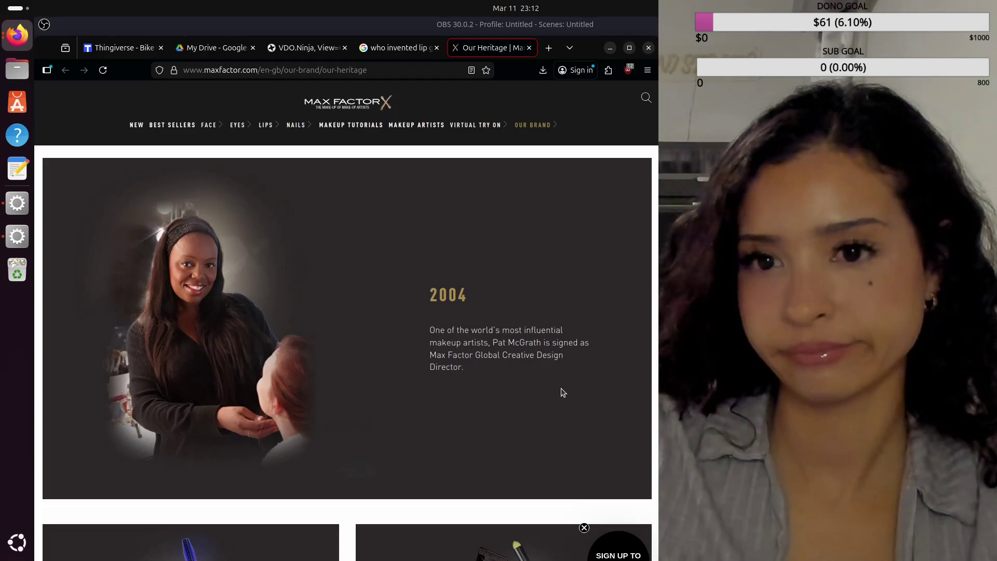
pyautogui.scroll(-1, 561, 392)
pyautogui.scroll(-1, 562, 392)
pyautogui.scroll(-1, 561, 392)
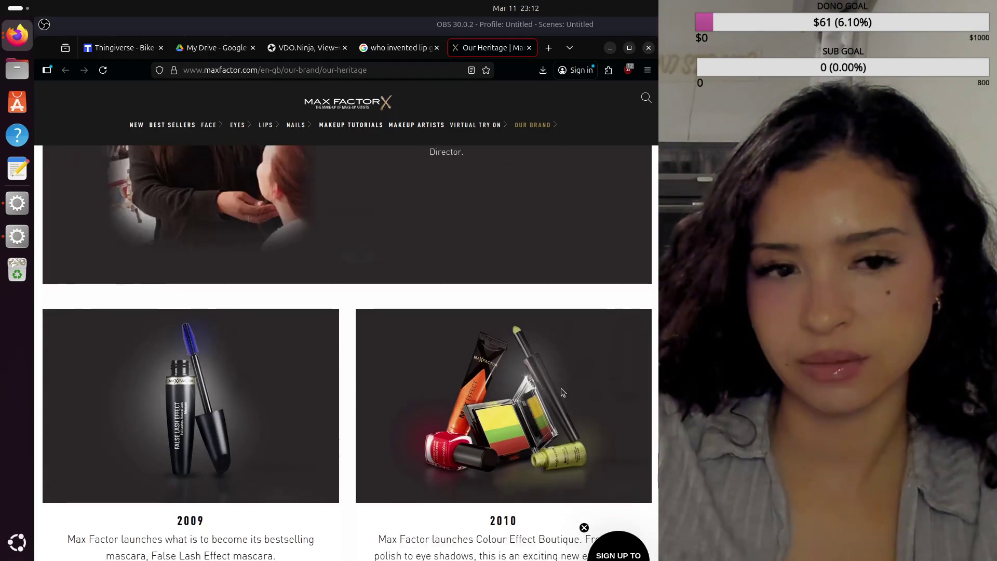
pyautogui.scroll(-1, 561, 392)
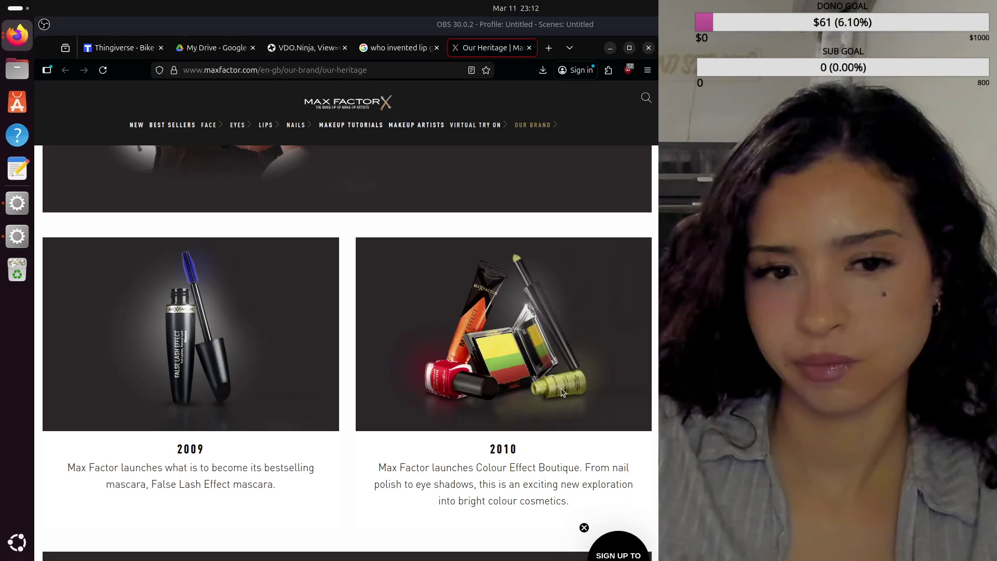
pyautogui.scroll(-3, 455, 421)
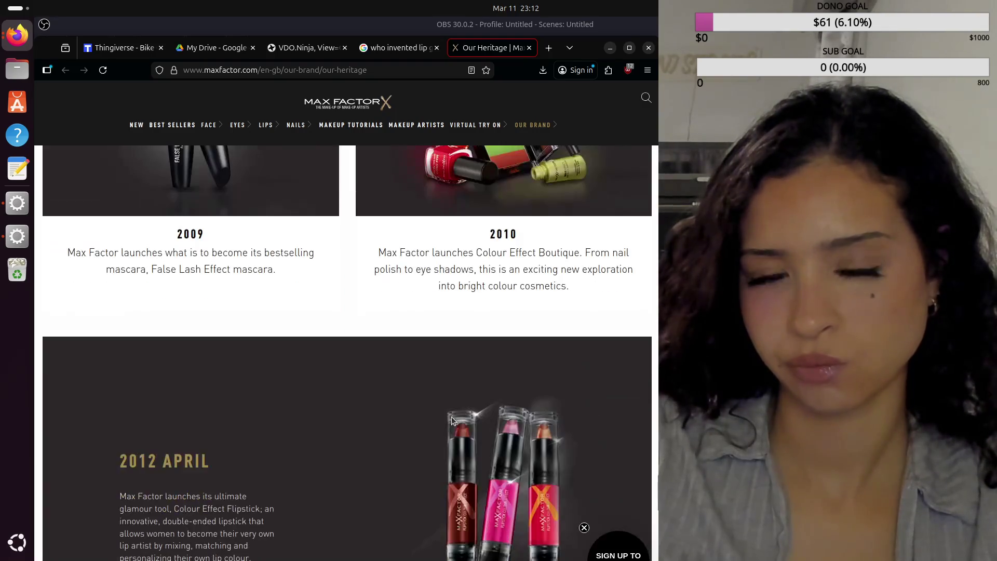
pyautogui.scroll(-1, 456, 421)
pyautogui.scroll(-4, 455, 421)
pyautogui.scroll(-3, 452, 421)
pyautogui.scroll(-4, 451, 421)
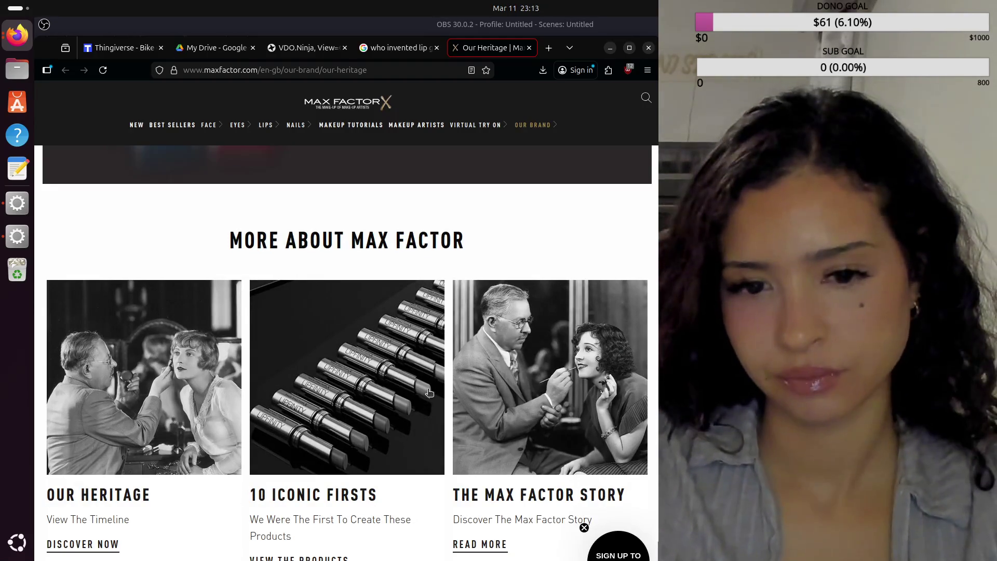
pyautogui.scroll(-3, 424, 390)
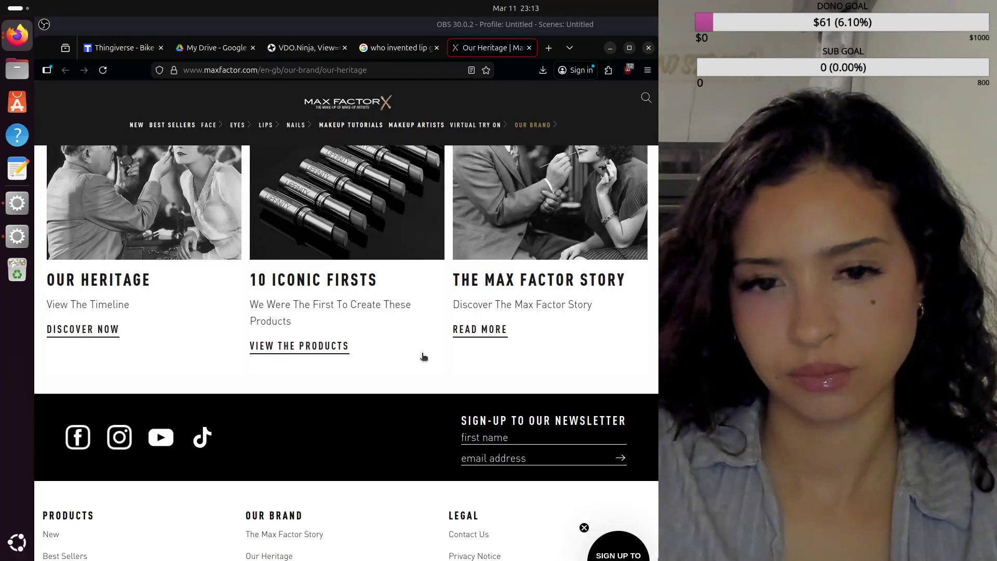
pyautogui.scroll(6, 423, 358)
pyautogui.scroll(3, 423, 357)
pyautogui.scroll(5, 423, 358)
pyautogui.scroll(5, 423, 358)
pyautogui.scroll(5, 422, 353)
pyautogui.scroll(5, 421, 352)
pyautogui.scroll(5, 422, 353)
pyautogui.scroll(5, 422, 354)
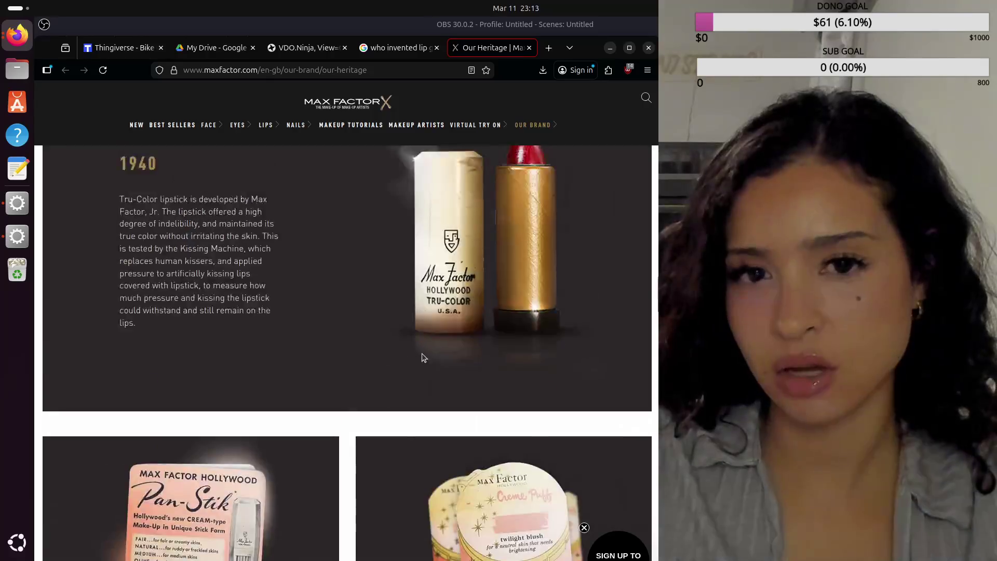
pyautogui.scroll(5, 422, 354)
pyautogui.scroll(5, 421, 353)
pyautogui.scroll(5, 422, 353)
pyautogui.scroll(5, 421, 353)
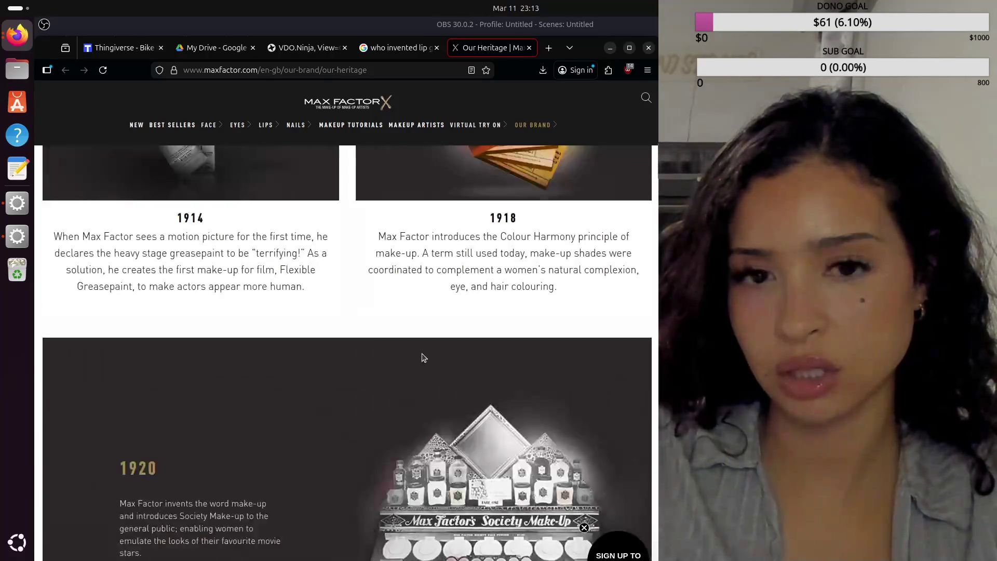
pyautogui.scroll(5, 421, 353)
pyautogui.scroll(5, 422, 353)
pyautogui.scroll(5, 422, 353)
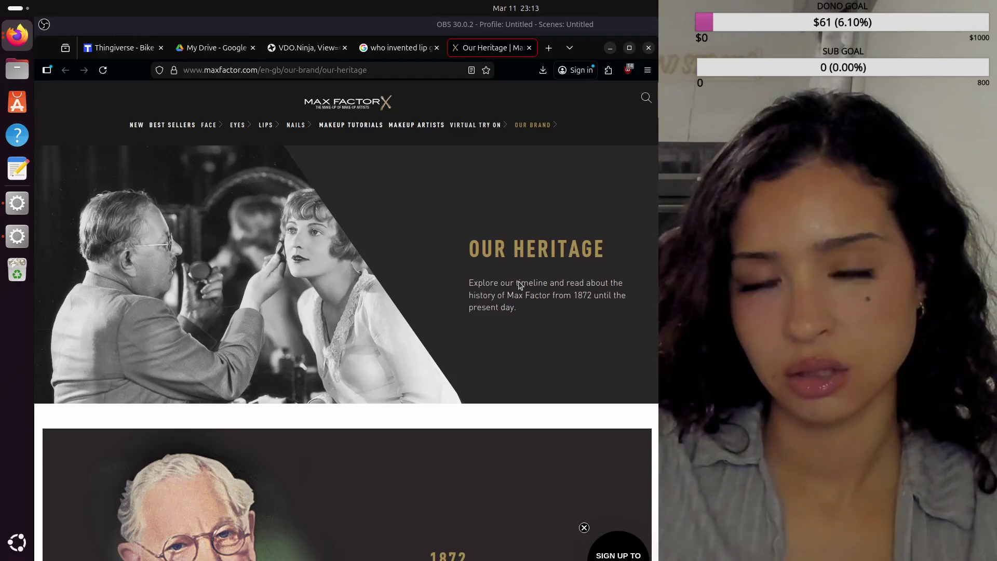
# Close the Max Factor heritage tab to return to the lip gloss results
pyautogui.click(529, 47)
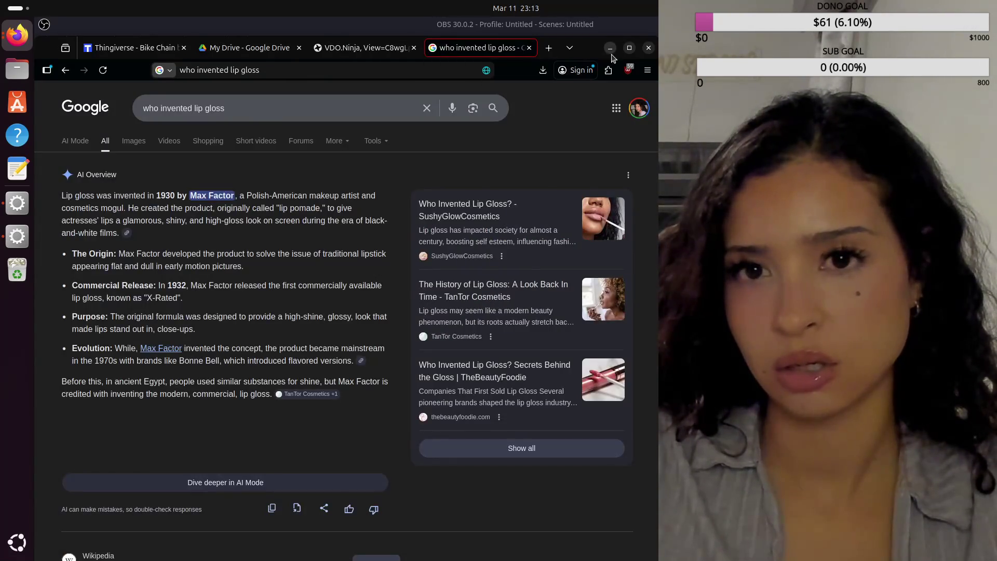
pyautogui.click(610, 48)
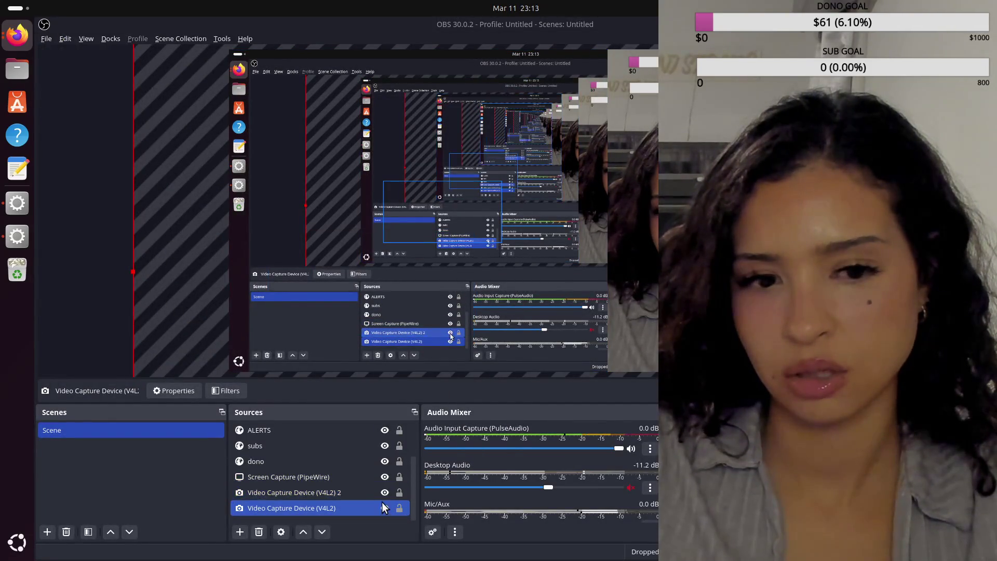
pyautogui.keyDown('ctrl'); pyautogui.click(387, 494); pyautogui.keyUp('ctrl')
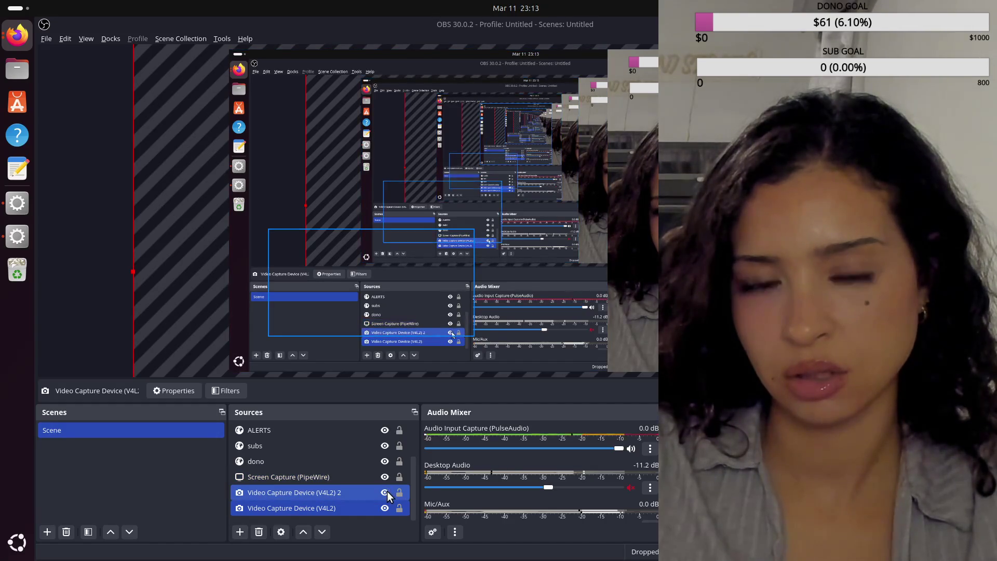
pyautogui.click(384, 476)
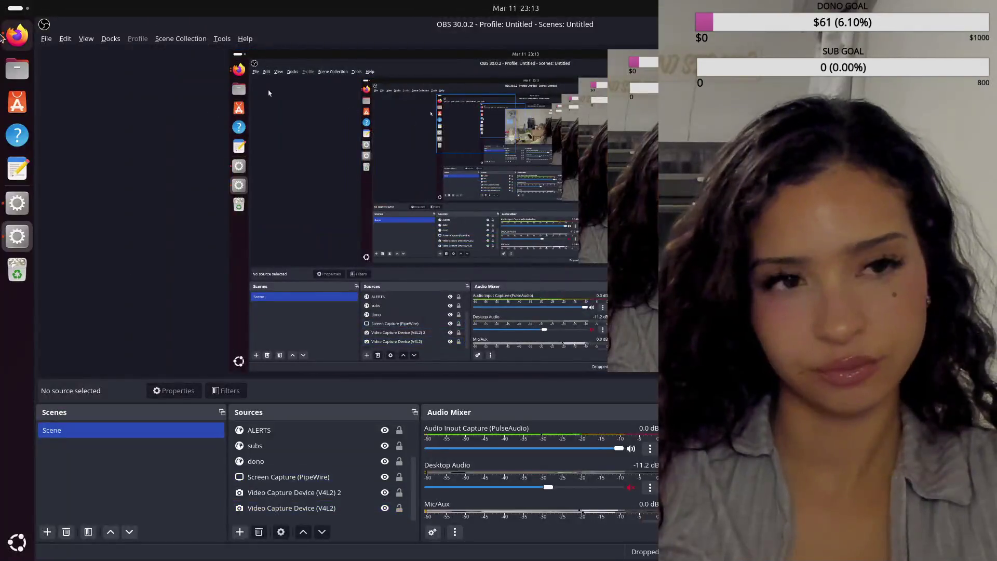
pyautogui.click(18, 35)
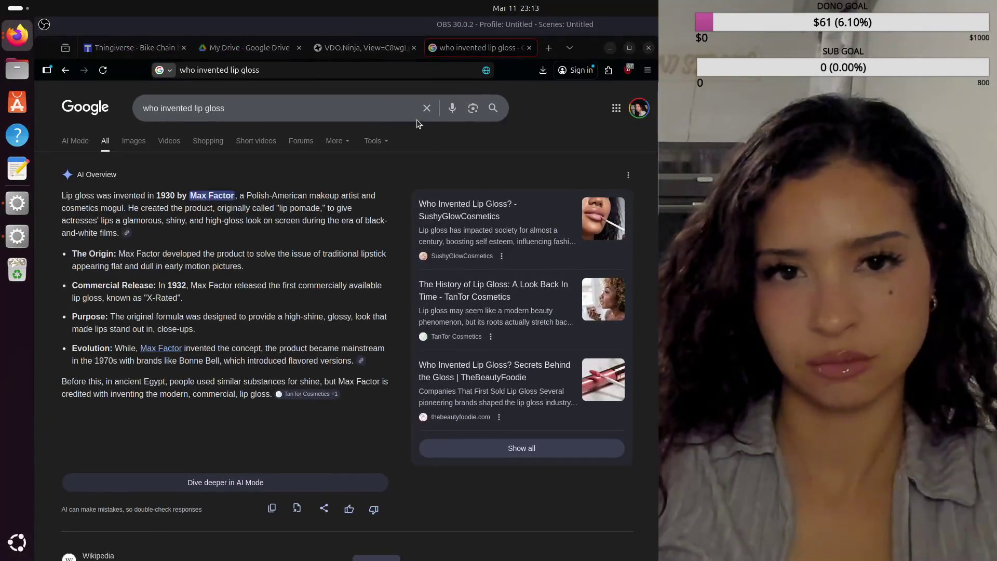
# Search Google for 'max factor real name'
pyautogui.click(426, 108)
pyautogui.write('max f')
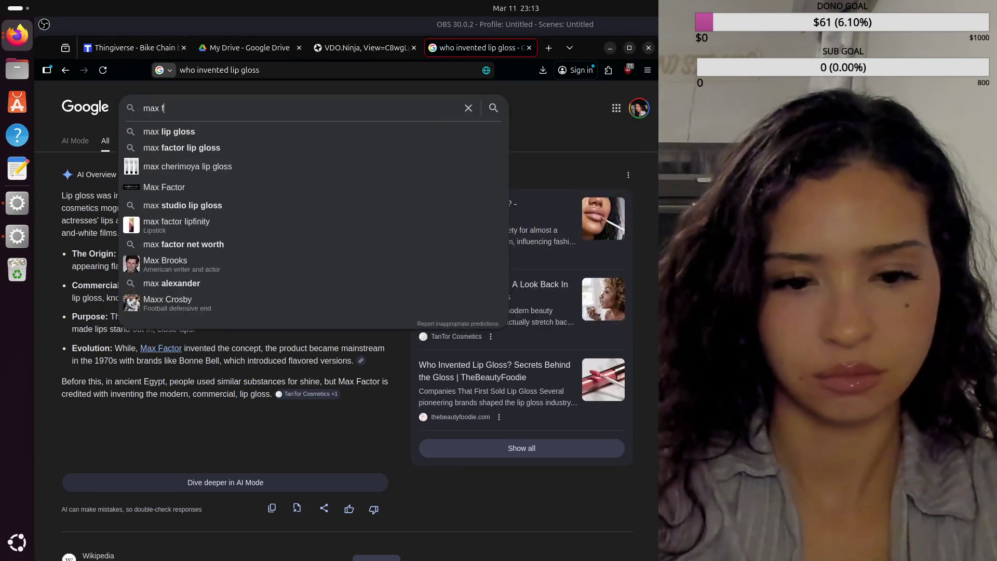
pyautogui.write('actor real ')
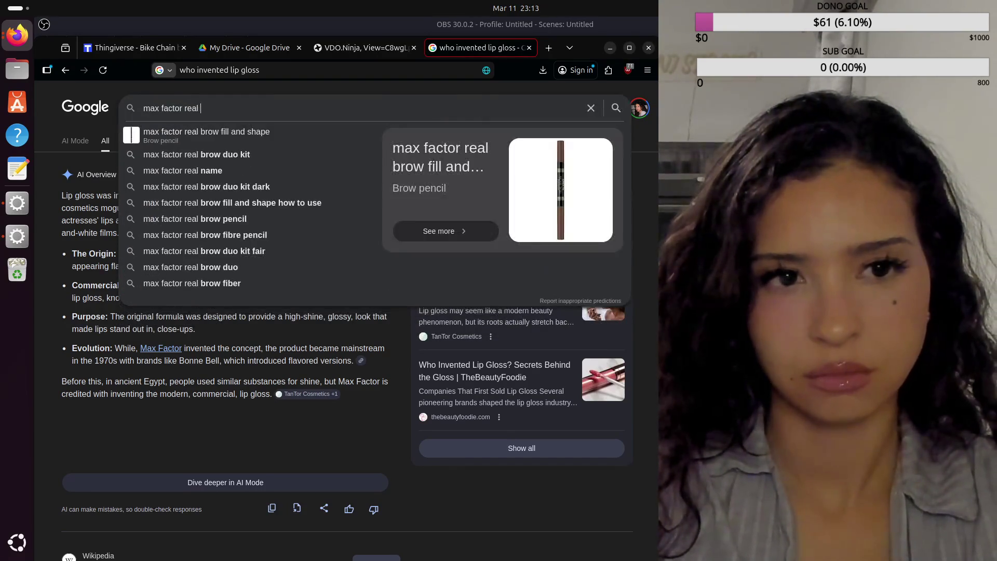
pyautogui.write('name')
pyautogui.press('Return')
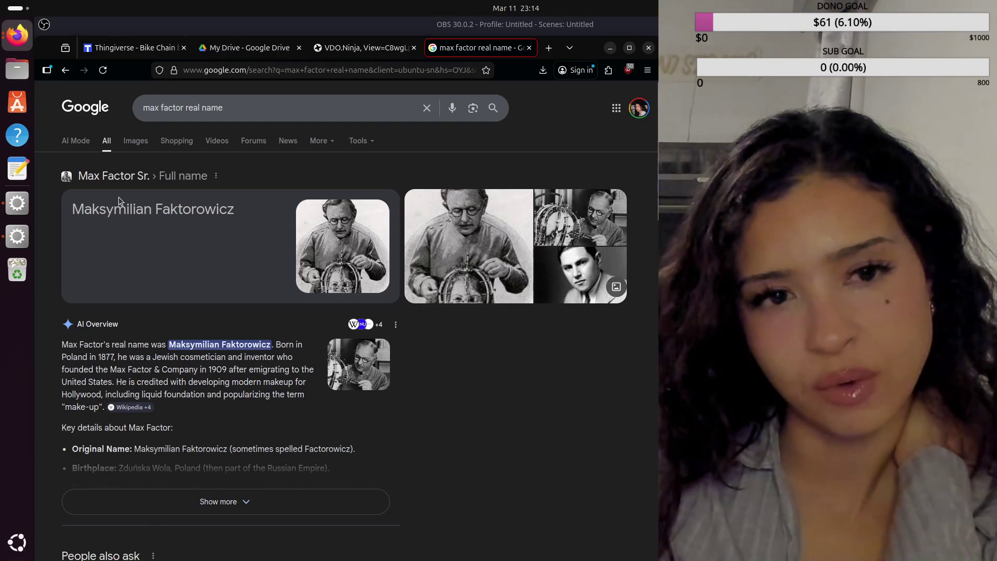
# Browse image results for Max Factor's real name, previewing the Wikipedia, Maksymilian Faktorowicz and art-of-makeup images
pyautogui.click(136, 140)
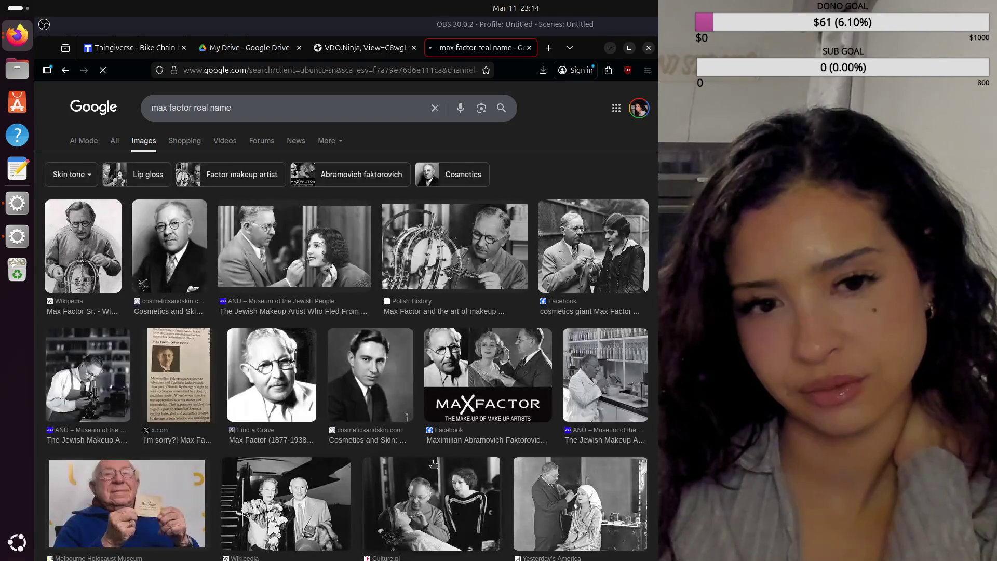
pyautogui.click(71, 254)
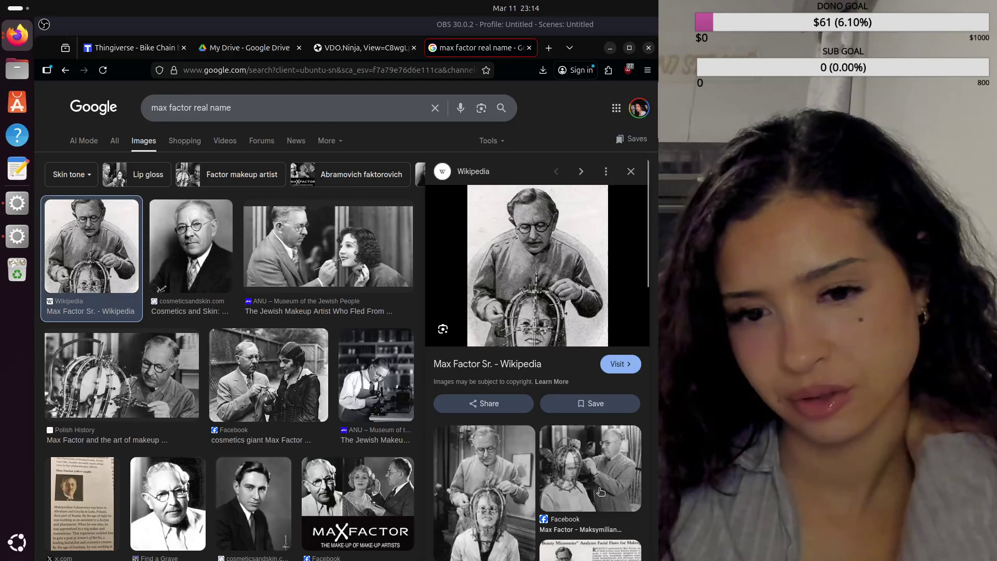
pyautogui.click(520, 508)
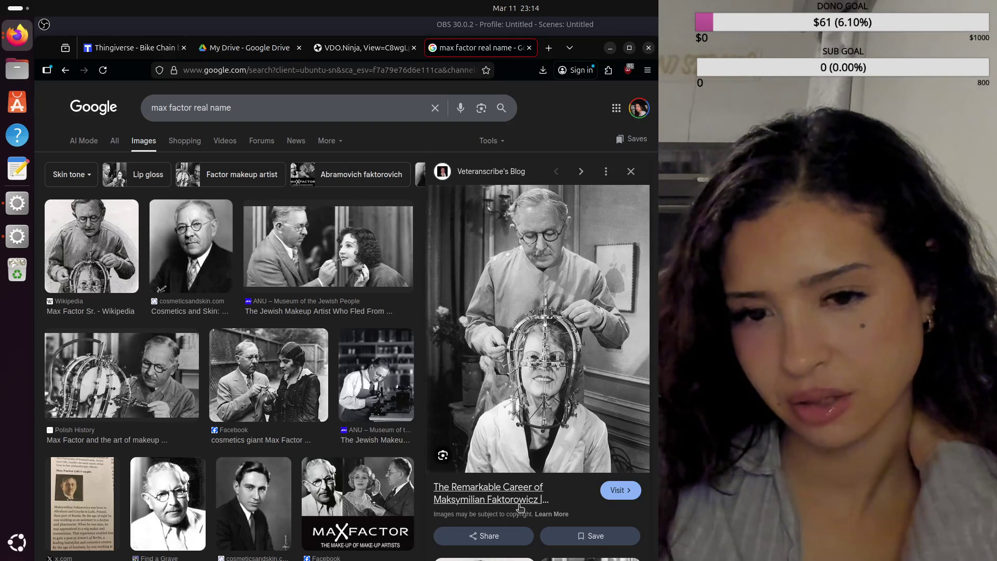
pyautogui.scroll(-3, 526, 496)
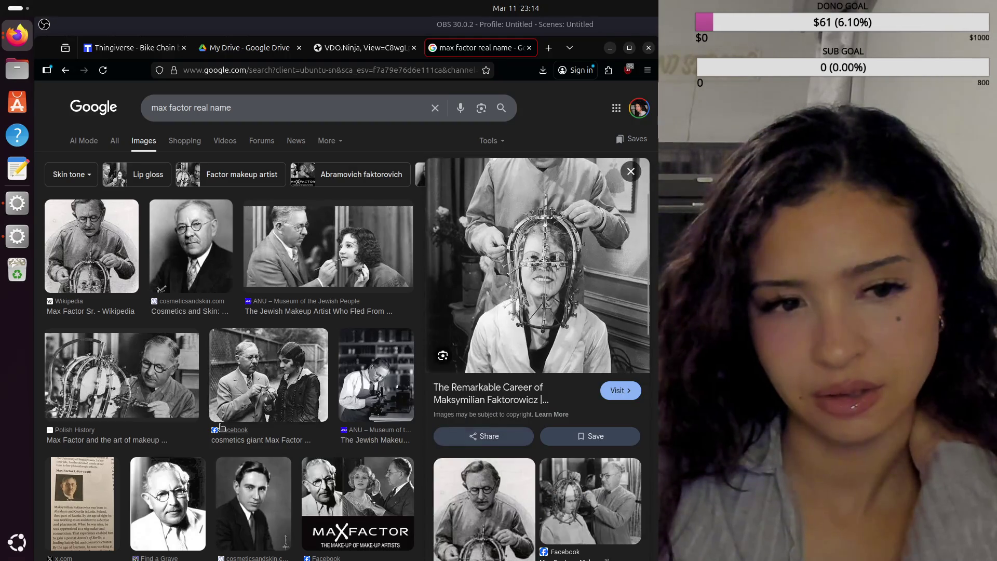
pyautogui.click(186, 409)
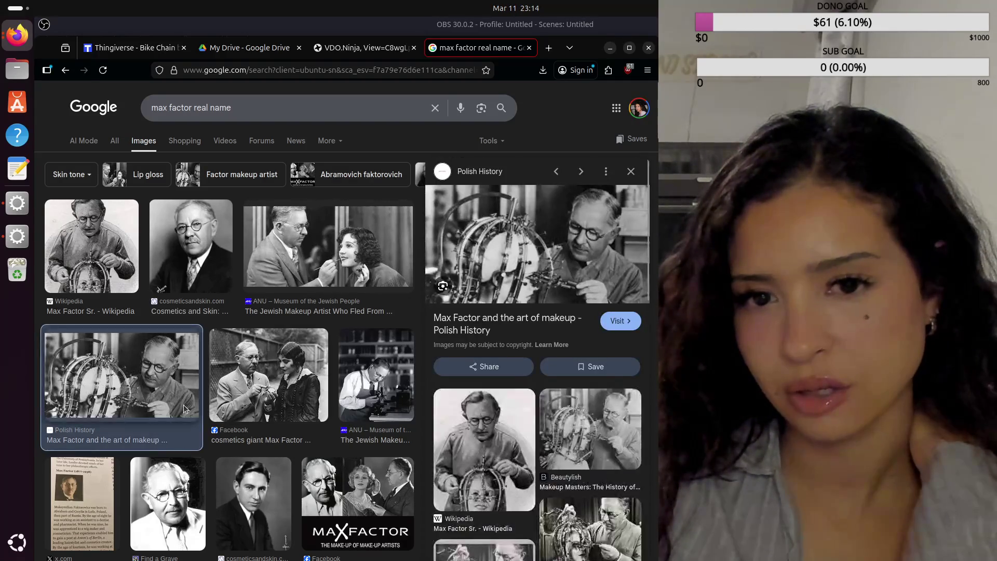
# Preview the Beautylish, Francis Max Factor Jr. and Beauty Micrometer items, then open the Beauty micrometer article in a new tab
pyautogui.click(622, 449)
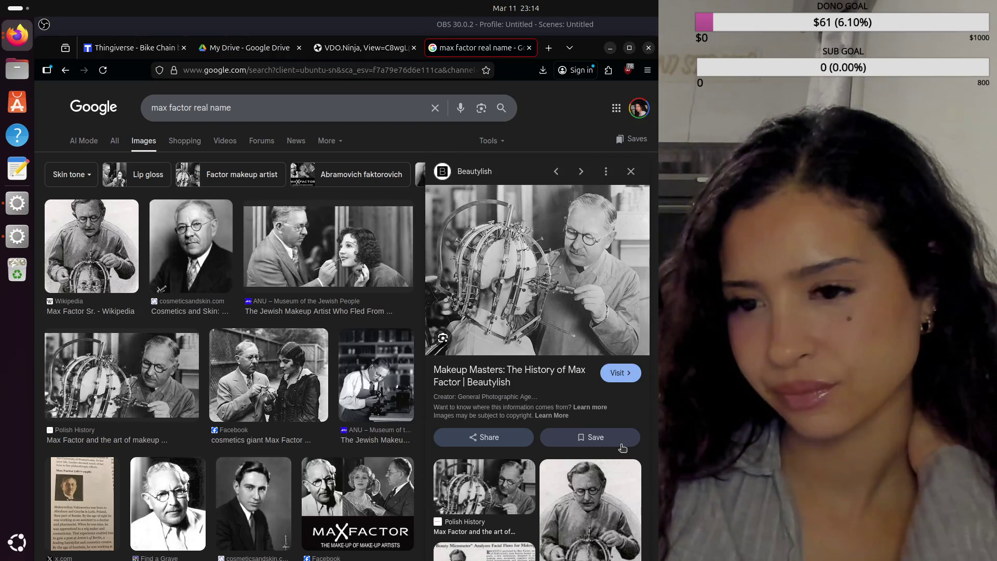
pyautogui.scroll(-1, 622, 448)
pyautogui.scroll(-1, 584, 446)
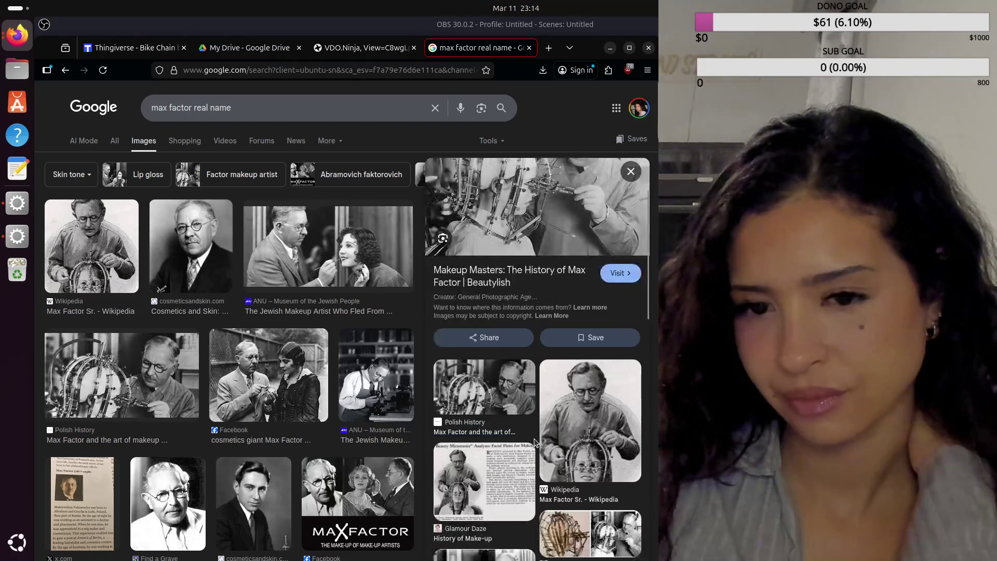
pyautogui.scroll(-1, 543, 445)
pyautogui.scroll(-1, 536, 441)
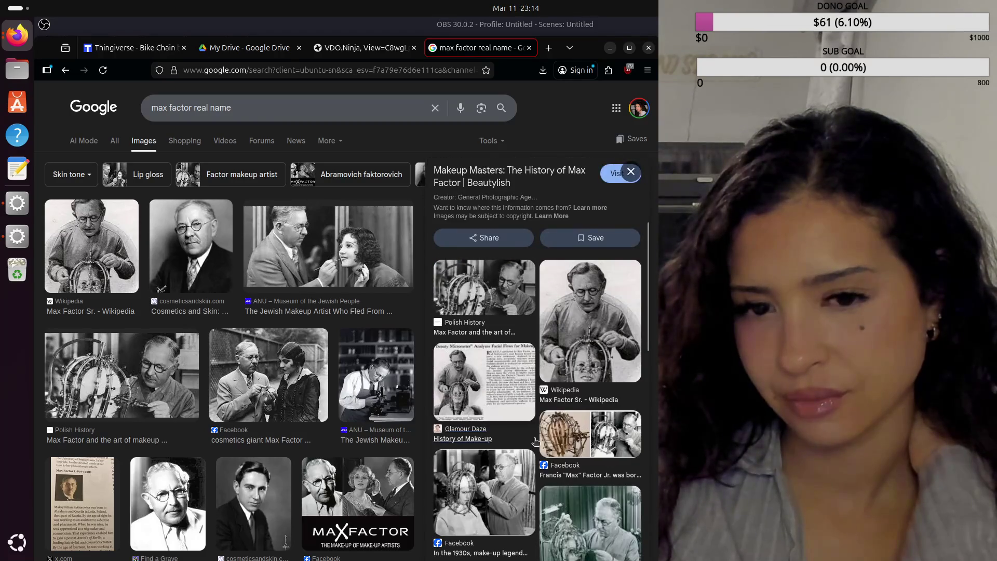
pyautogui.click(590, 433)
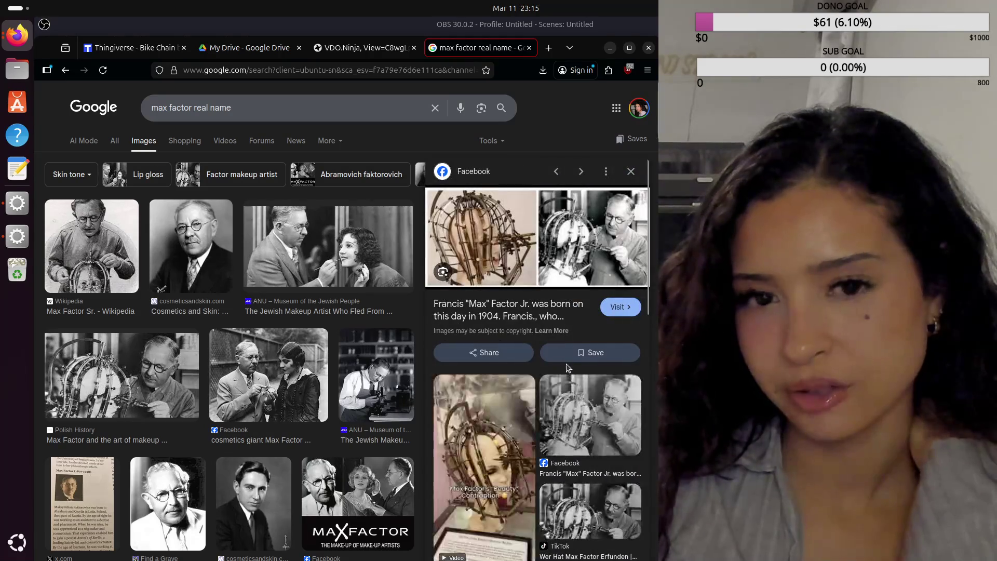
pyautogui.click(516, 423)
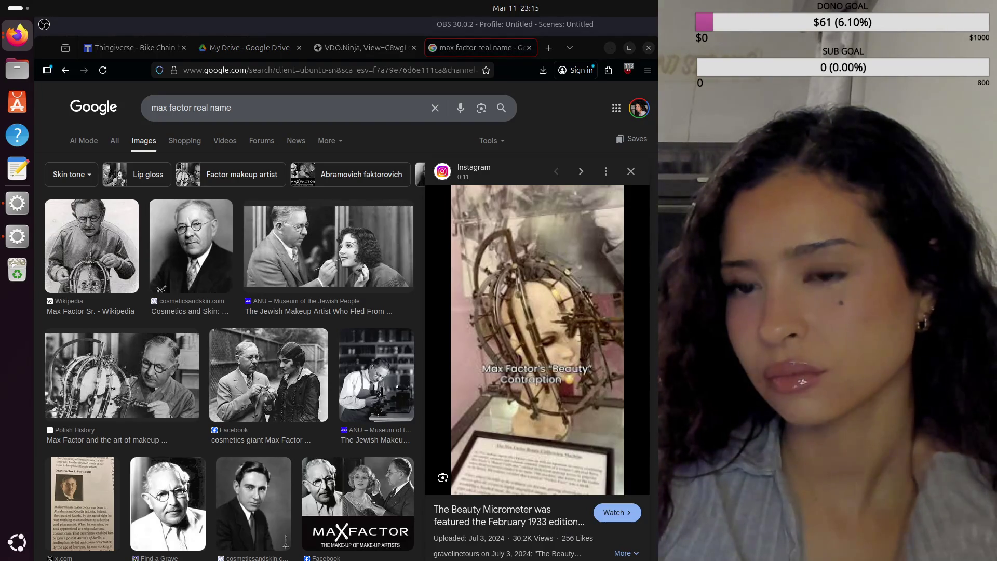
pyautogui.hotkey('ctrl', 'shift', 't')
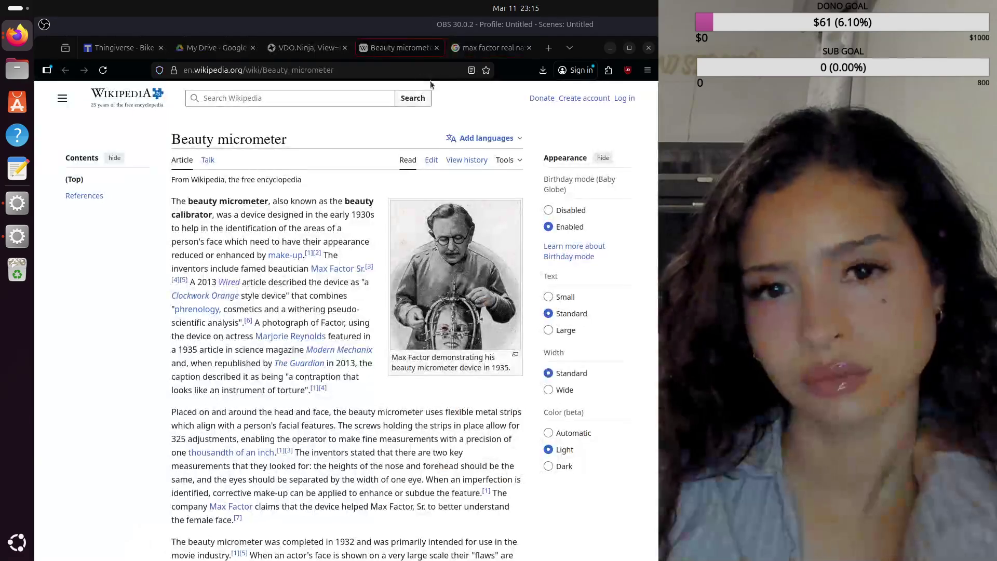
# Close the 'max factor real name' Google tab, keeping the Beauty micrometer article
pyautogui.click(530, 49)
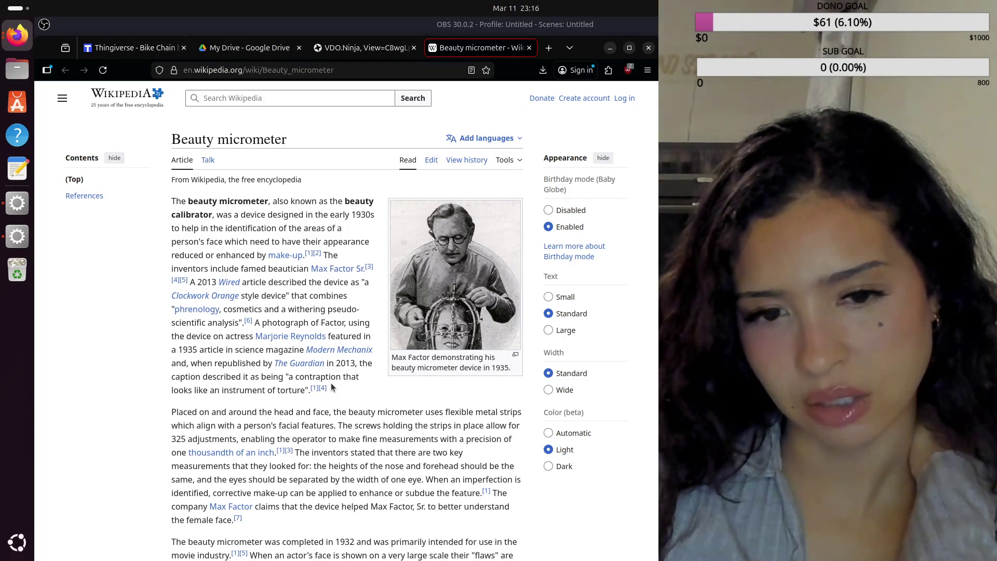
pyautogui.scroll(-2, 330, 383)
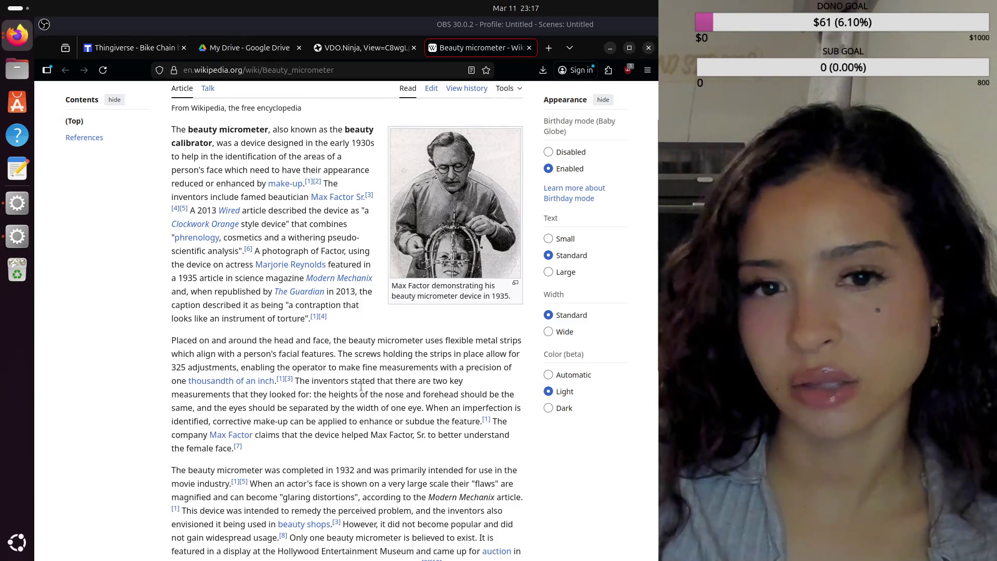
pyautogui.click(610, 48)
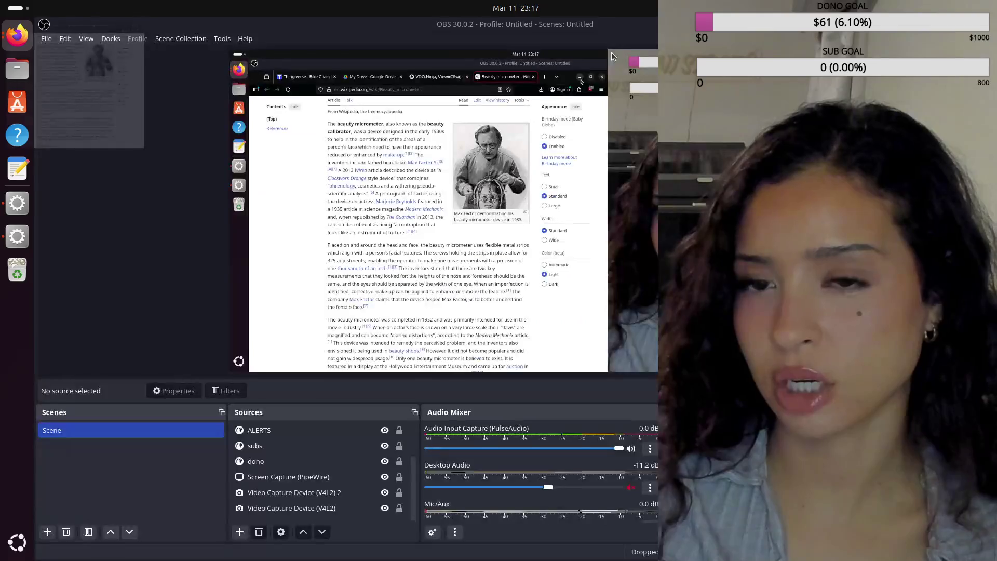
# Hide the Screen Capture (PipeWire) source so only the room and hands cameras show
pyautogui.click(384, 478)
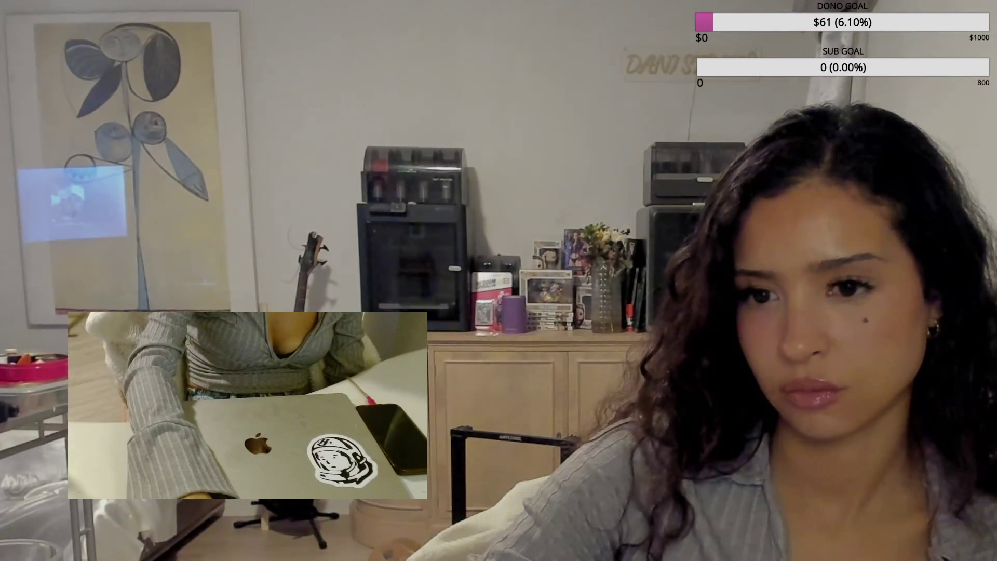